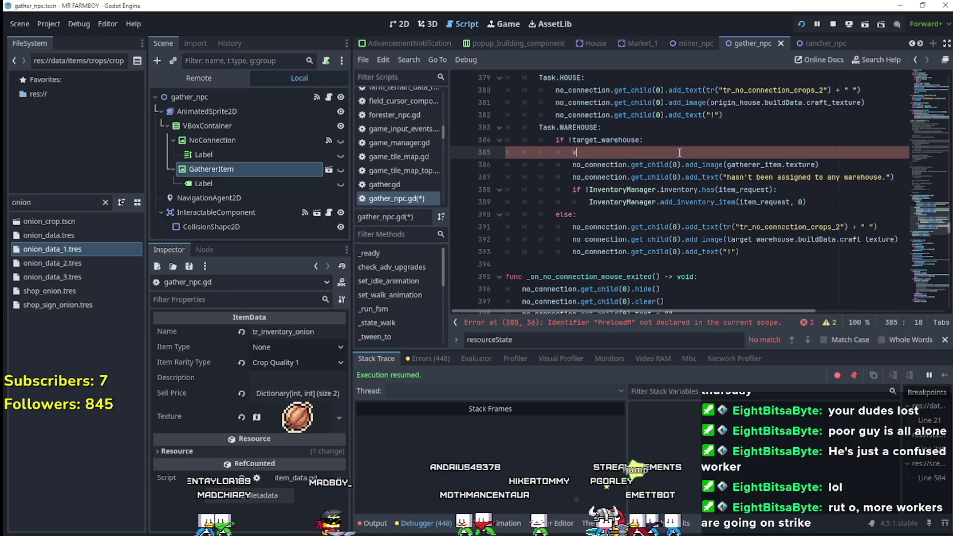
Write 'match PreloaderManager.get_item_rarity(item_request):' on line 385.
text(ch)
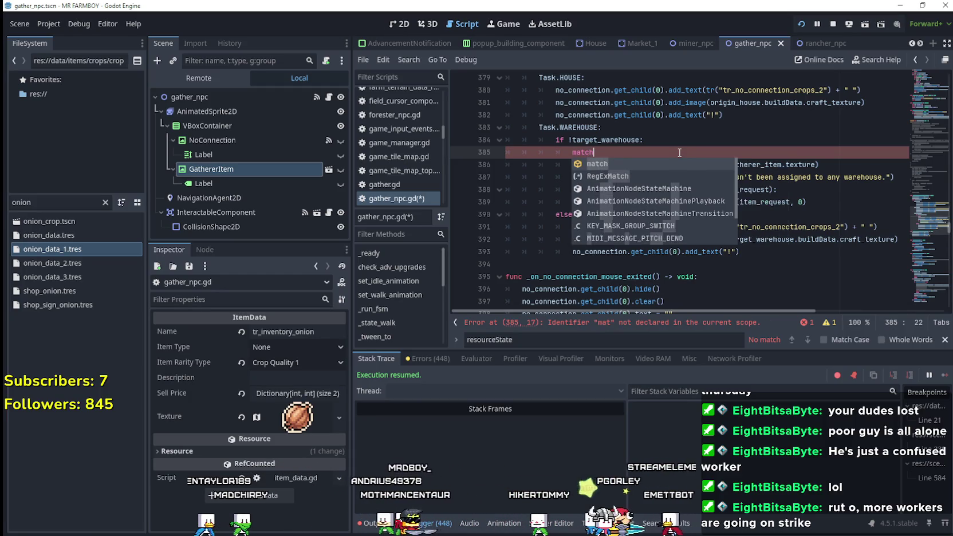
text( prel)
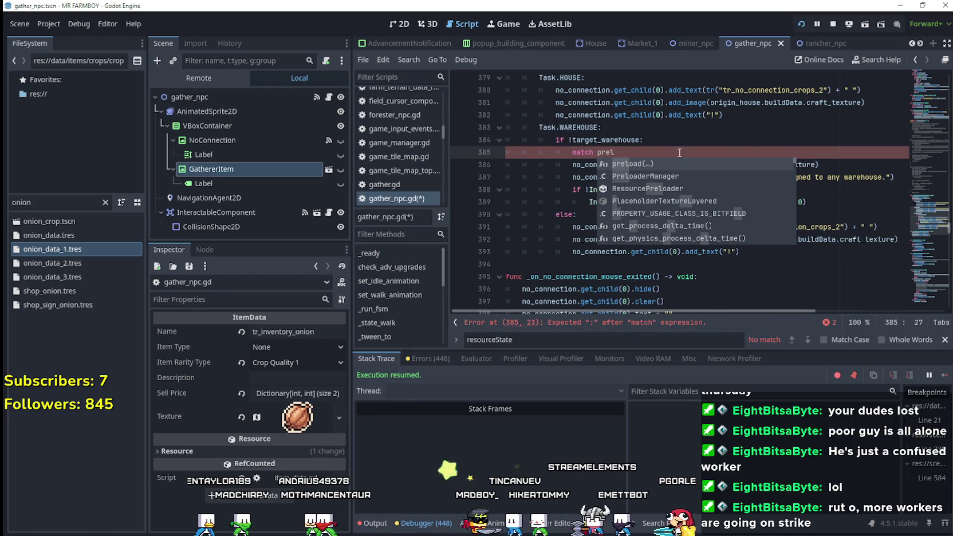
key(Return)
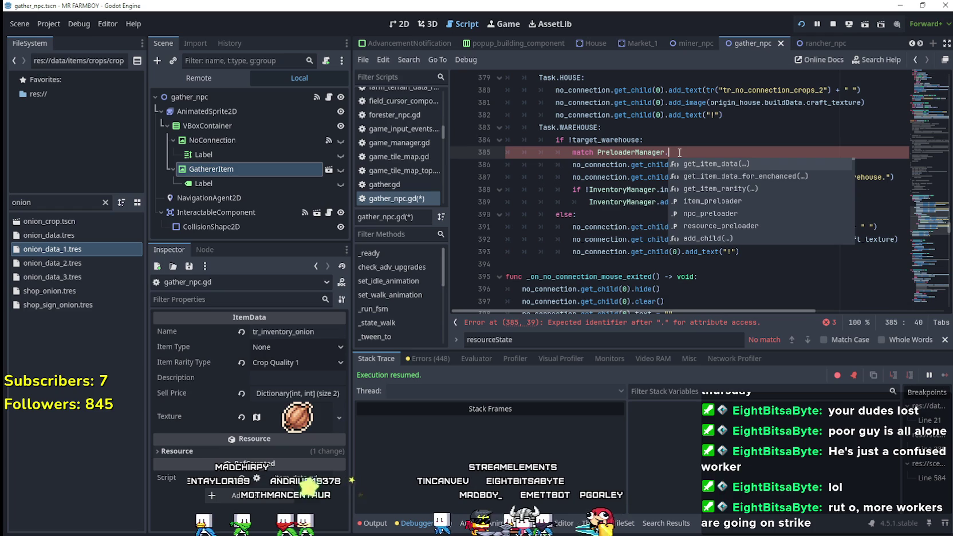
text(get_item_rarity)
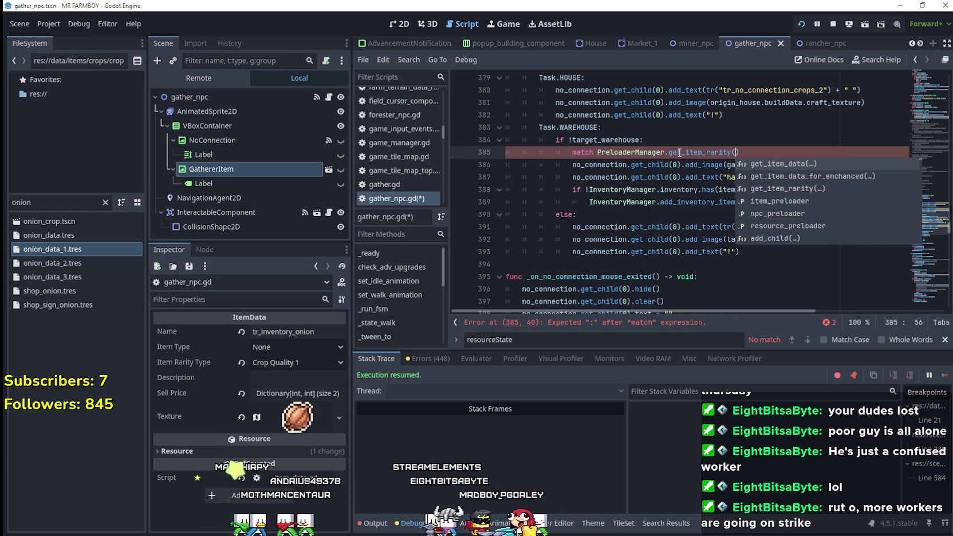
text(()
key(Down)
key(Down)
key(Down)
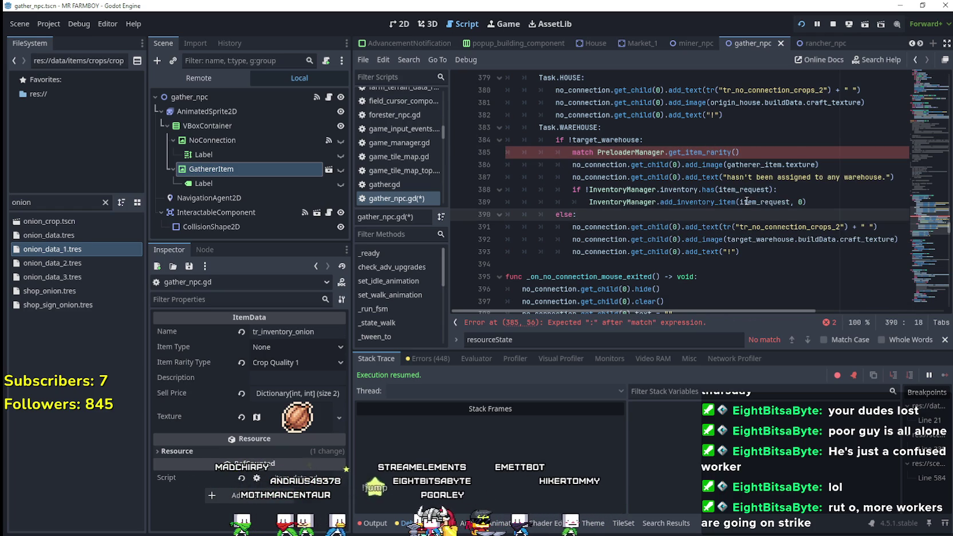
double_click(737, 189)
click(740, 152)
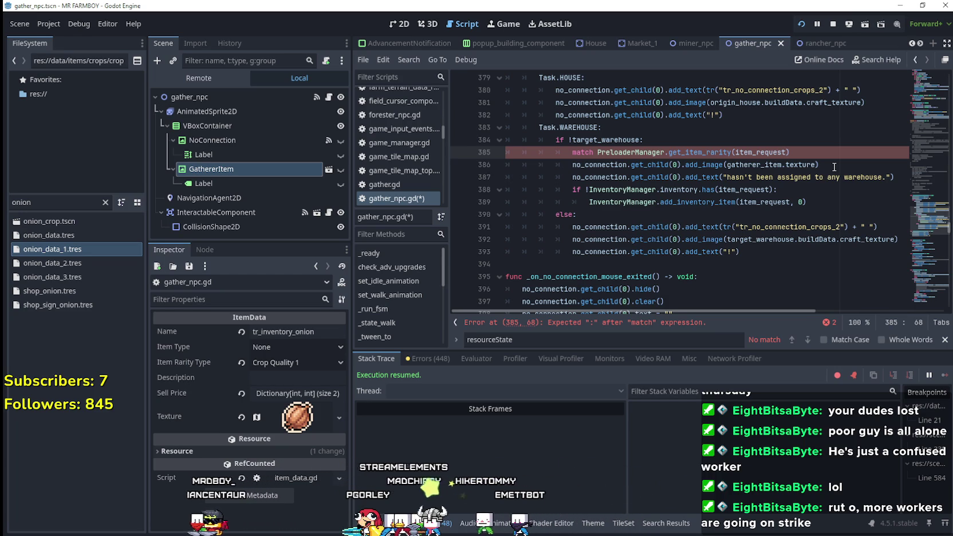
click(812, 153)
text(:)
key(Return)
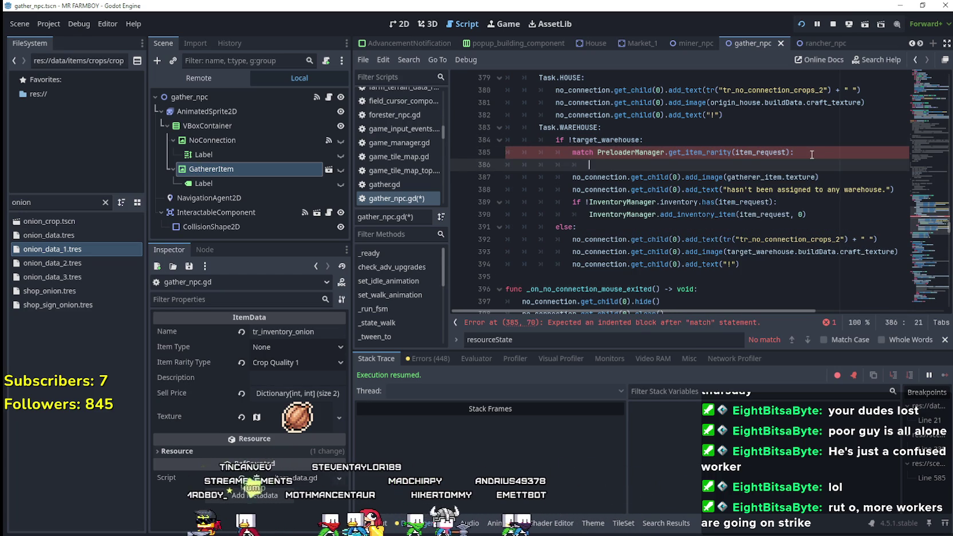
Add the DataTypes.Rarity.CROP_QUALITY_1: case with an empty body line.
text(Da)
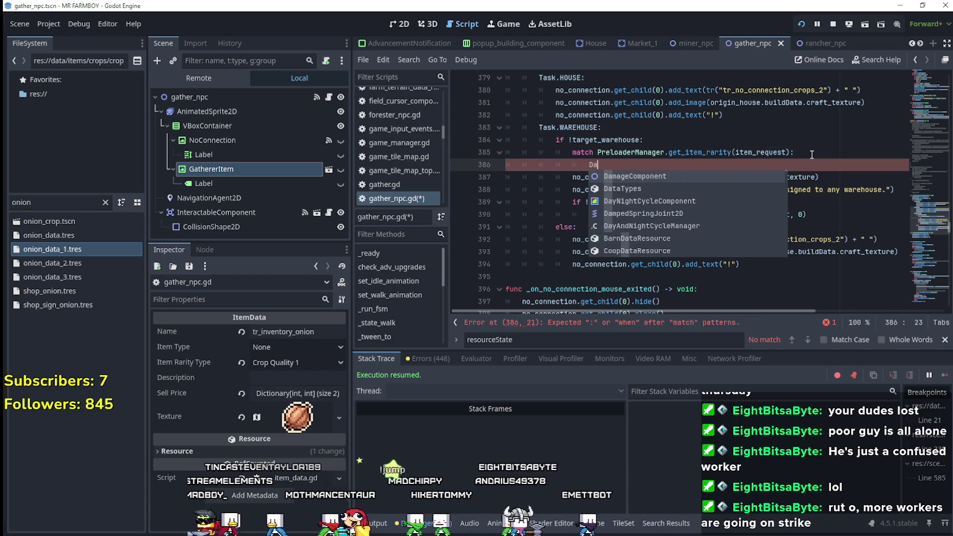
text(taTypes.Rarity.)
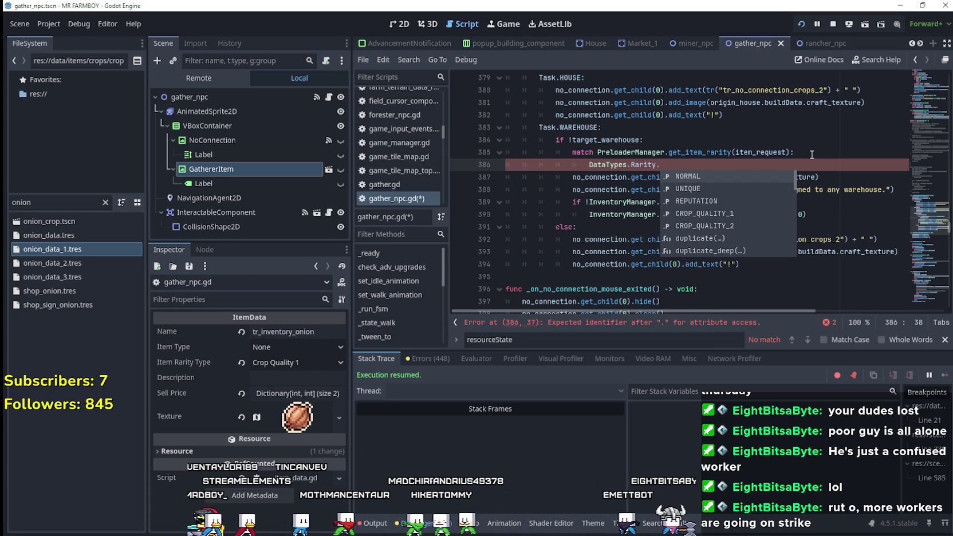
key(Down)
key(Down)
key(Down)
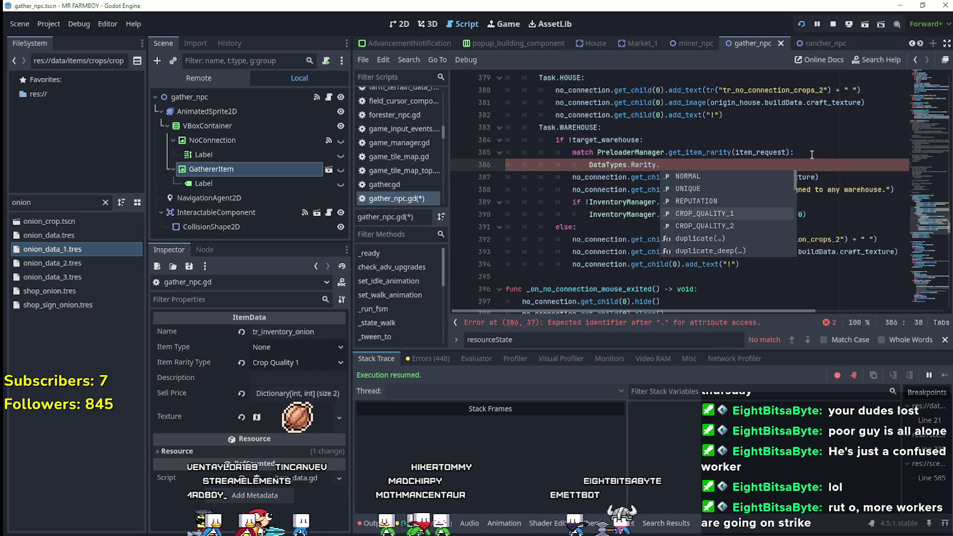
key(Return)
text(:)
key(Return)
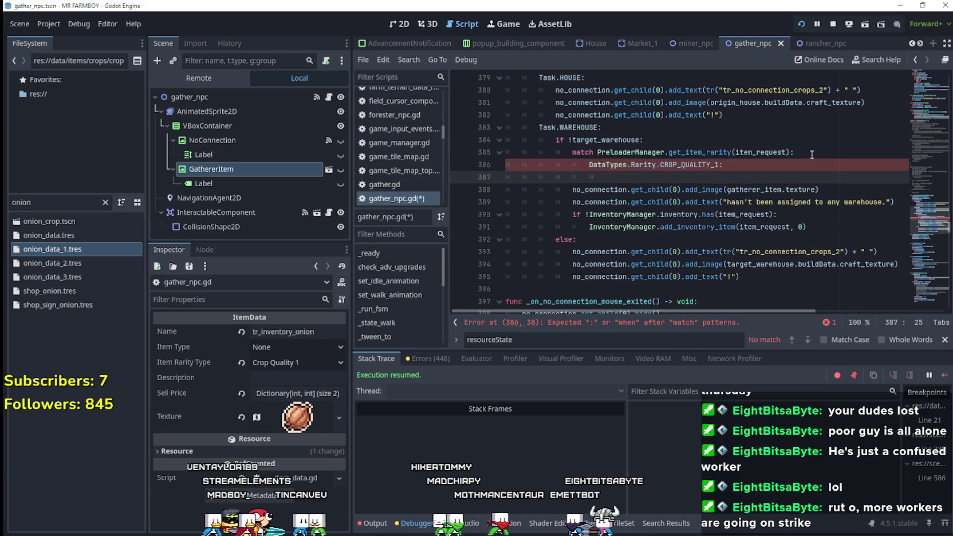
Move the rarity match block below the gatherer add_image line.
click(573, 190)
shift+click(847, 186)
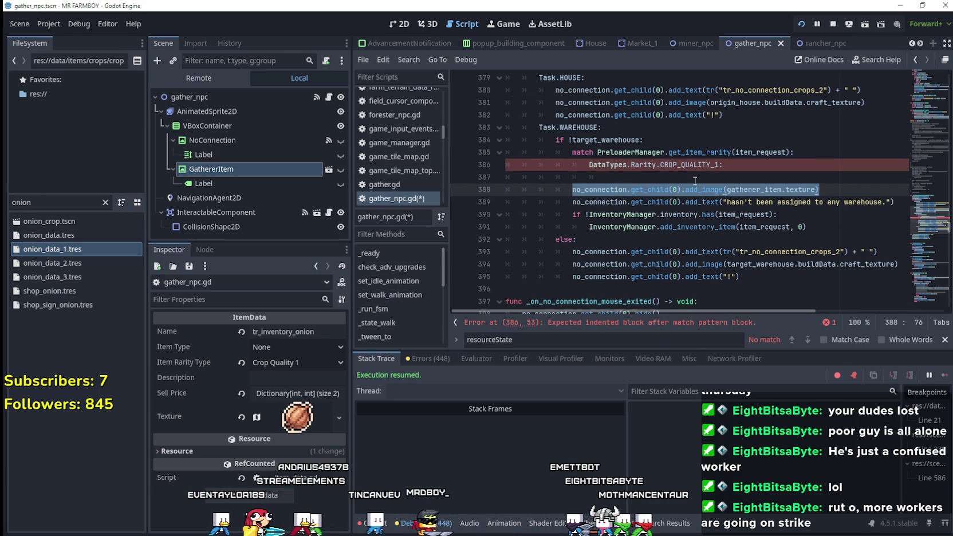
click(637, 175)
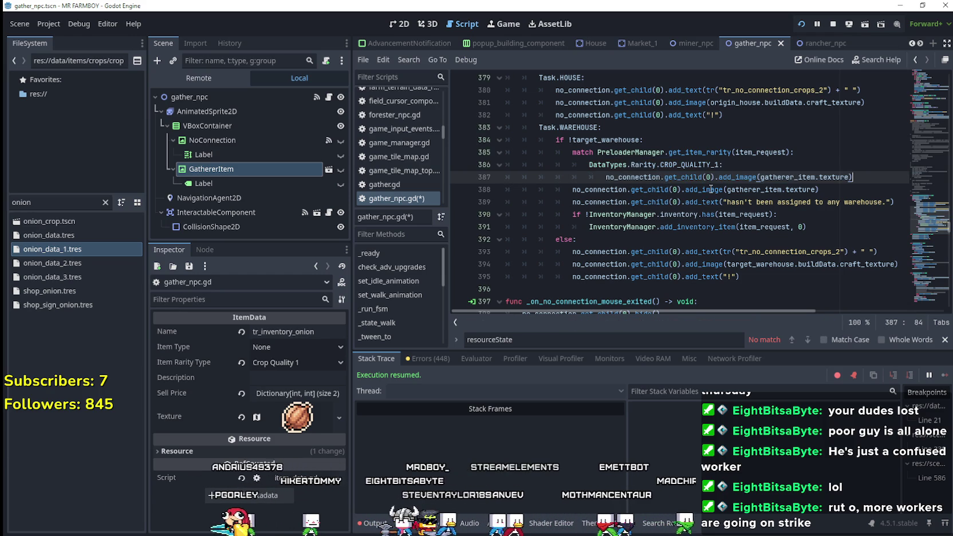
shift+click(613, 178)
key(BackSpace)
drag(612, 178, 507, 153)
key(ctrl+c)
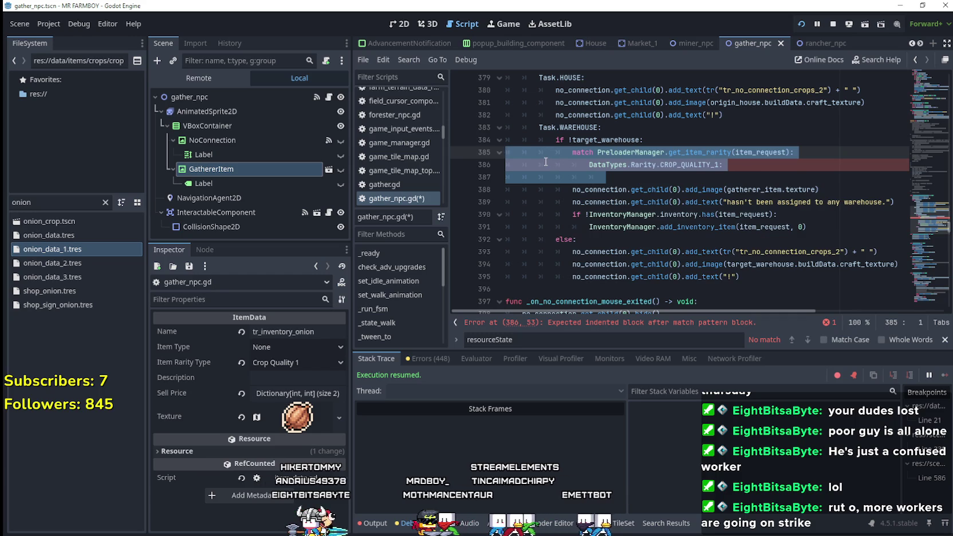
key(BackSpace)
key(BackSpace)
key(Down)
key(End)
key(Return)
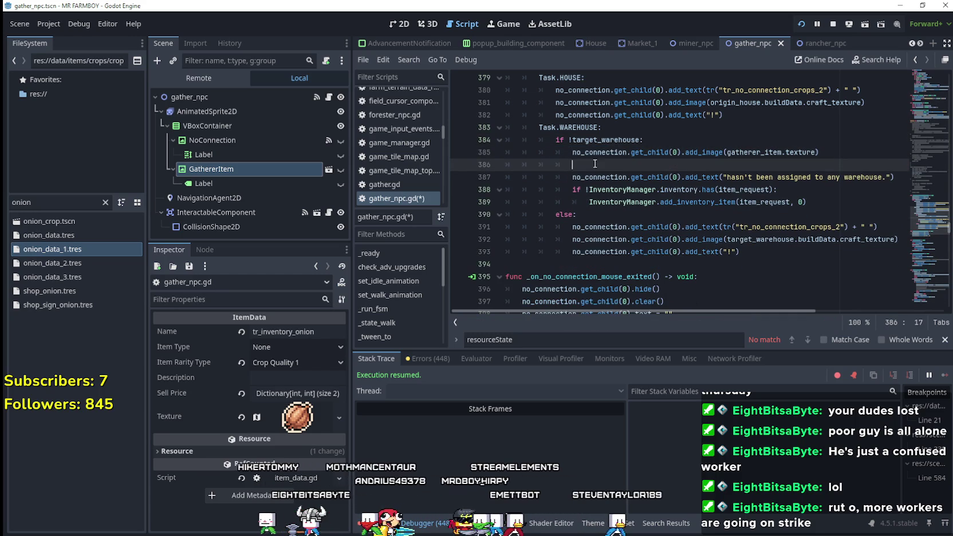
key(ctrl+v)
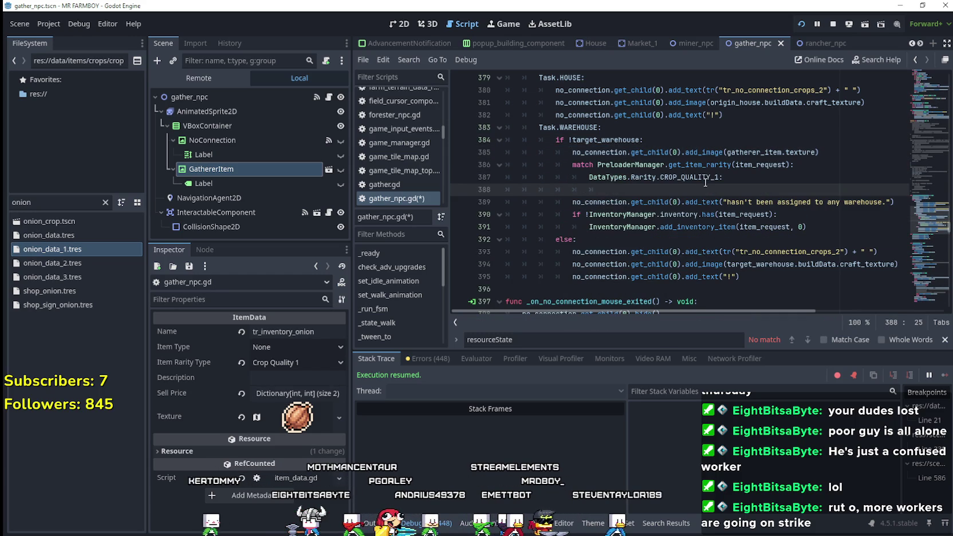
Copy the gatherer add_image line into the CROP_QUALITY_1 case body.
click(693, 177)
click(689, 190)
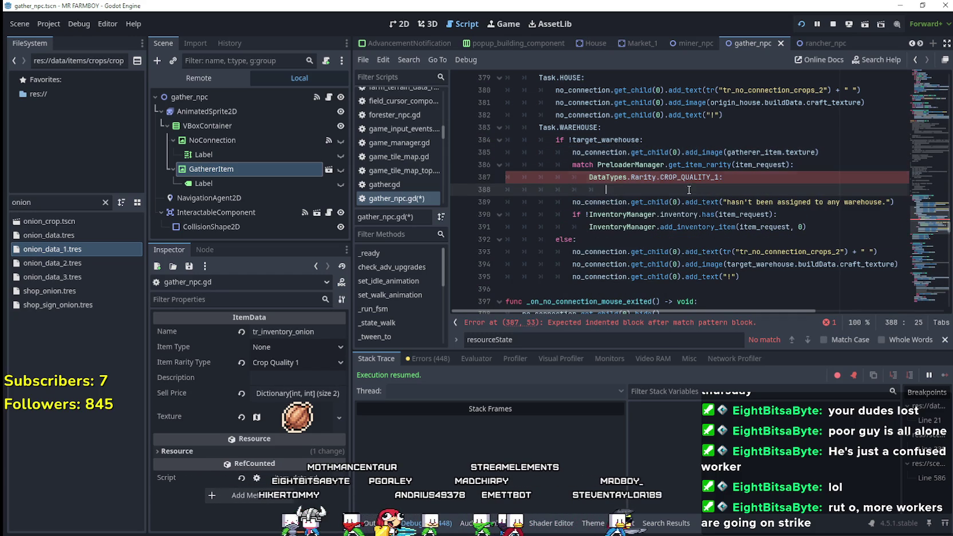
drag(572, 153, 846, 149)
key(ctrl+c)
click(634, 194)
key(ctrl+v)
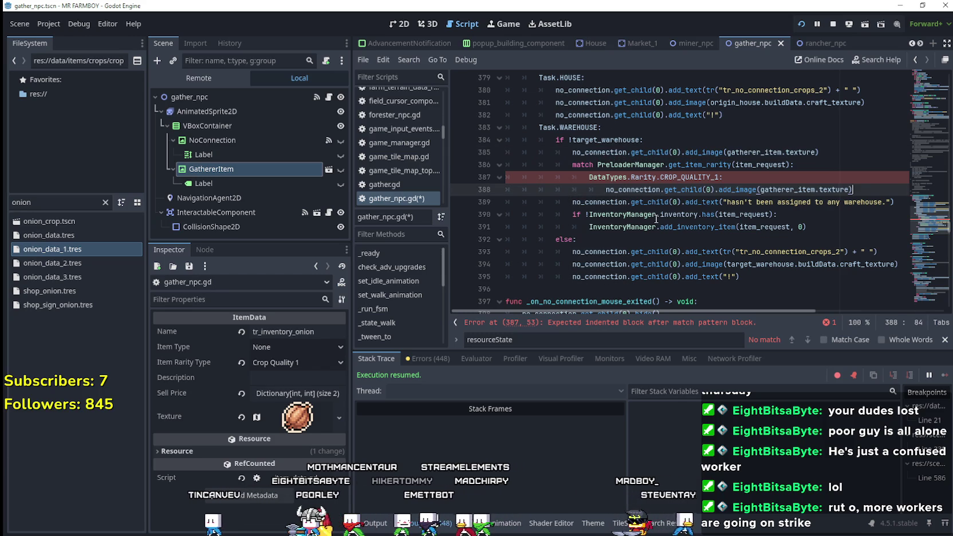
Filter the FileSystem for 'star' and select the silver star texture.
double_click(57, 202)
text(star)
click(78, 220)
click(46, 250)
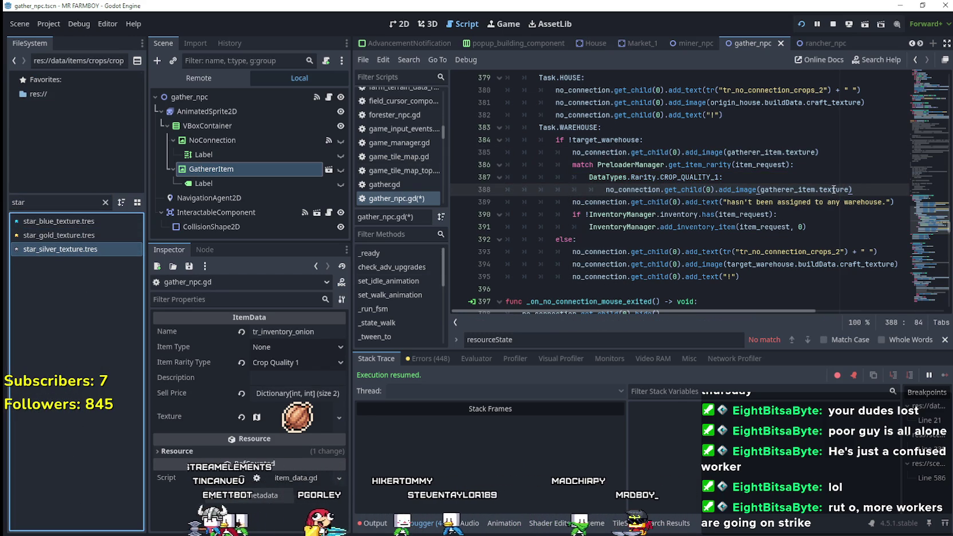
Replace gatherer_item.texture with the quoted path "res://data/tooltip/star_silver_texture.tres".
drag(849, 190, 761, 190)
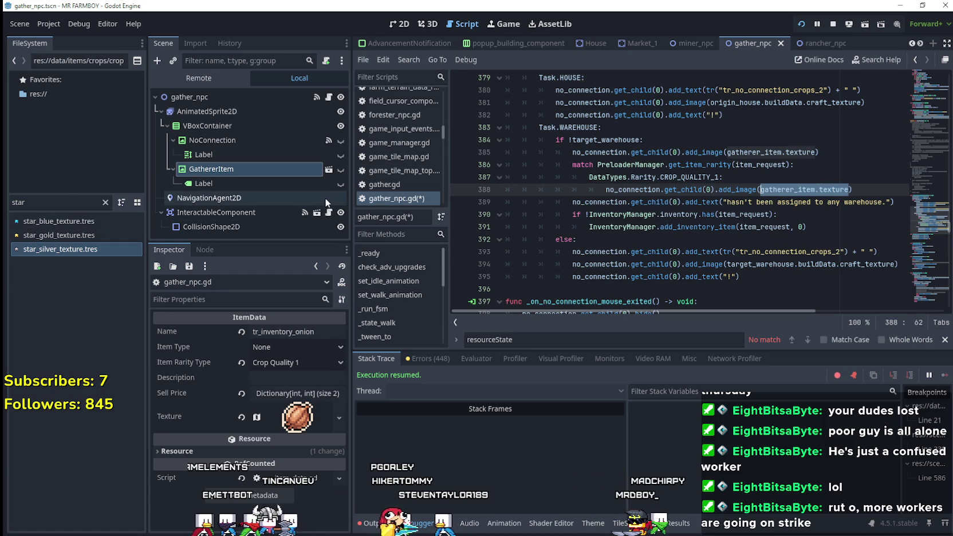
right_click(75, 253)
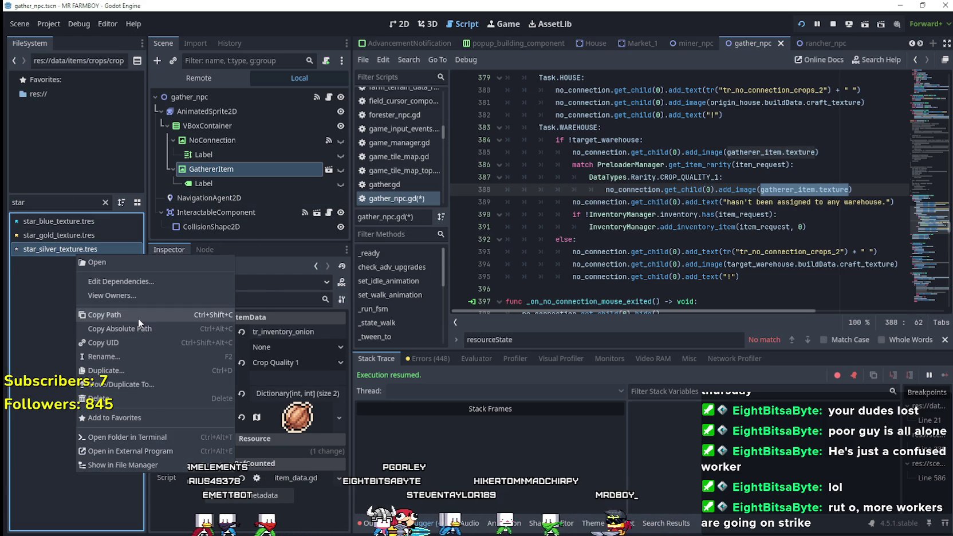
click(137, 317)
right_click(808, 218)
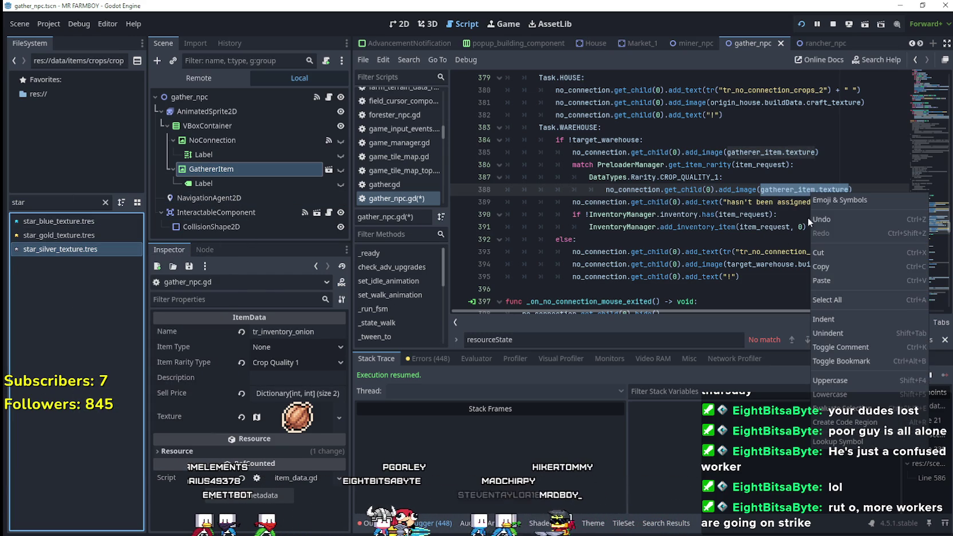
click(831, 279)
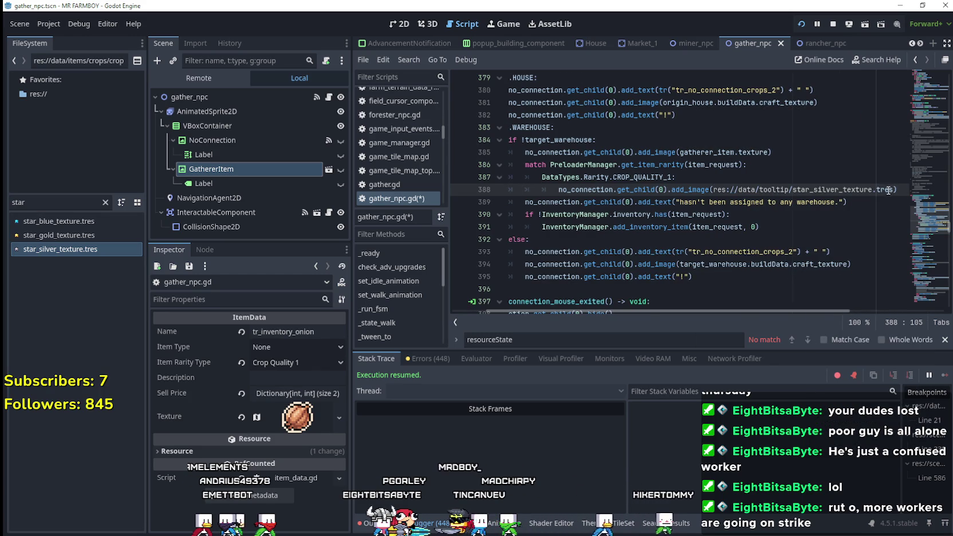
drag(895, 189, 724, 187)
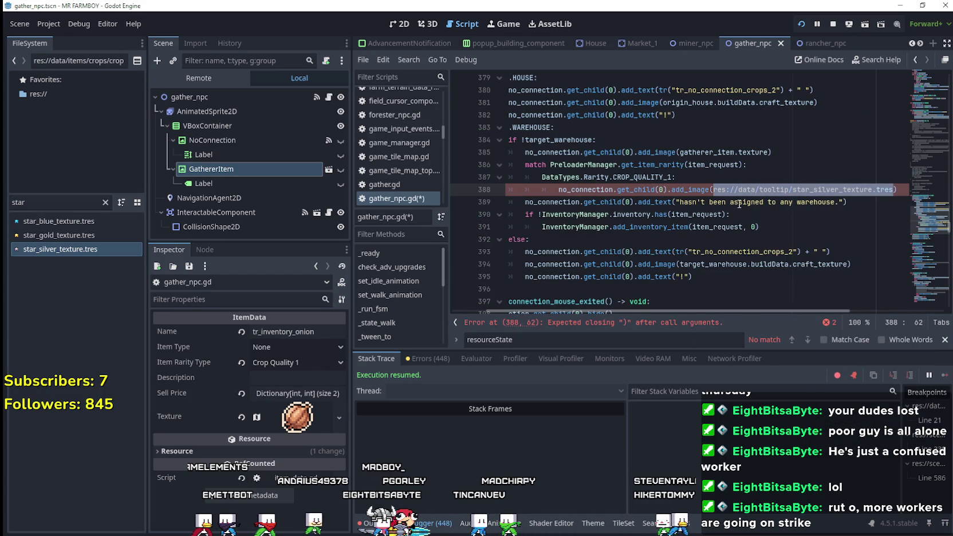
text(")
click(686, 202)
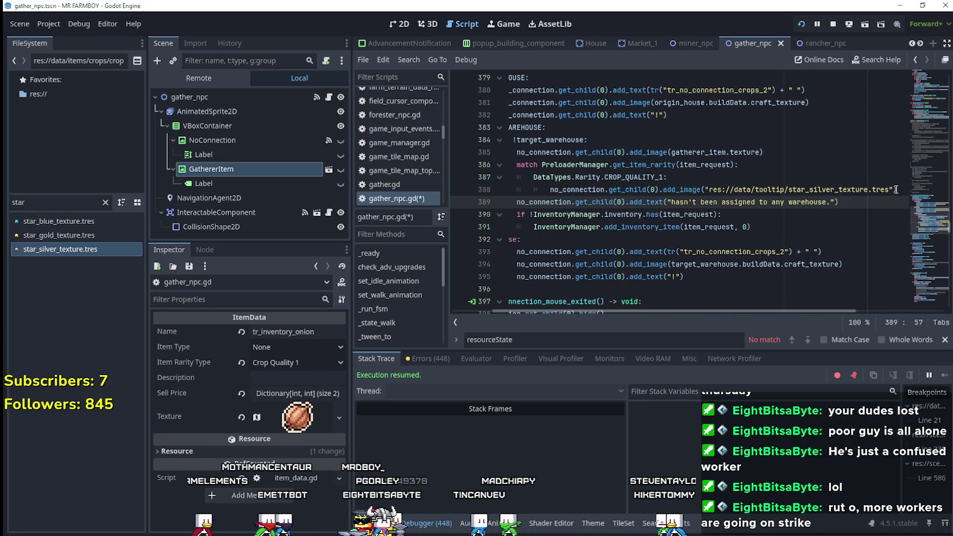
Select the silver star case lines and add a blank line after them.
drag(896, 190, 663, 189)
drag(562, 189, 460, 178)
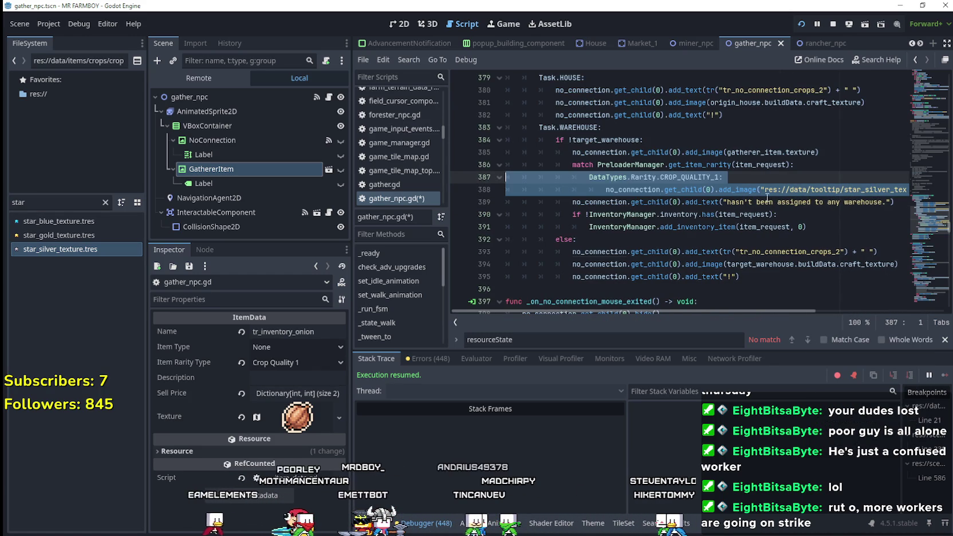
mouse_move(799, 189)
mouse_down()
mouse_move(908, 190)
mouse_move(891, 189)
mouse_up()
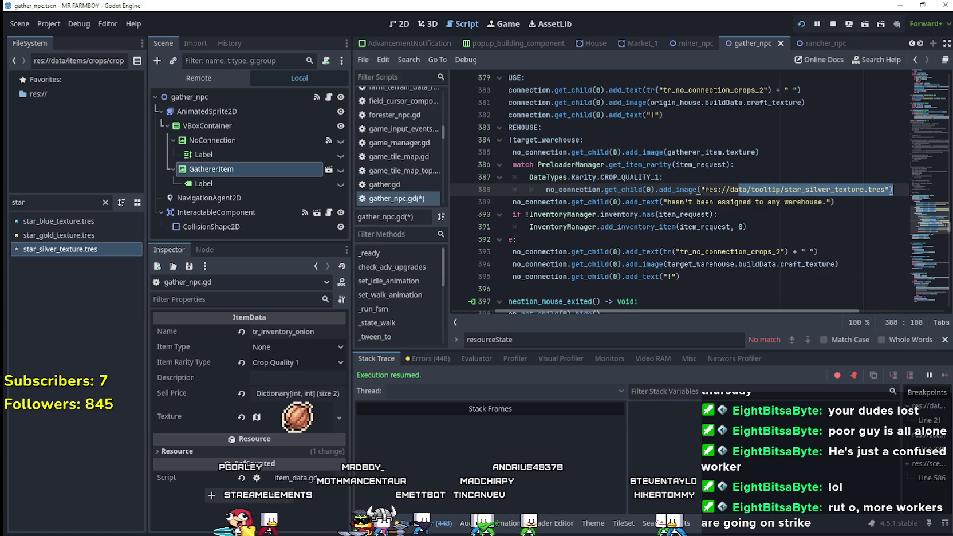
click(892, 189)
key(Return)
drag(546, 203, 430, 196)
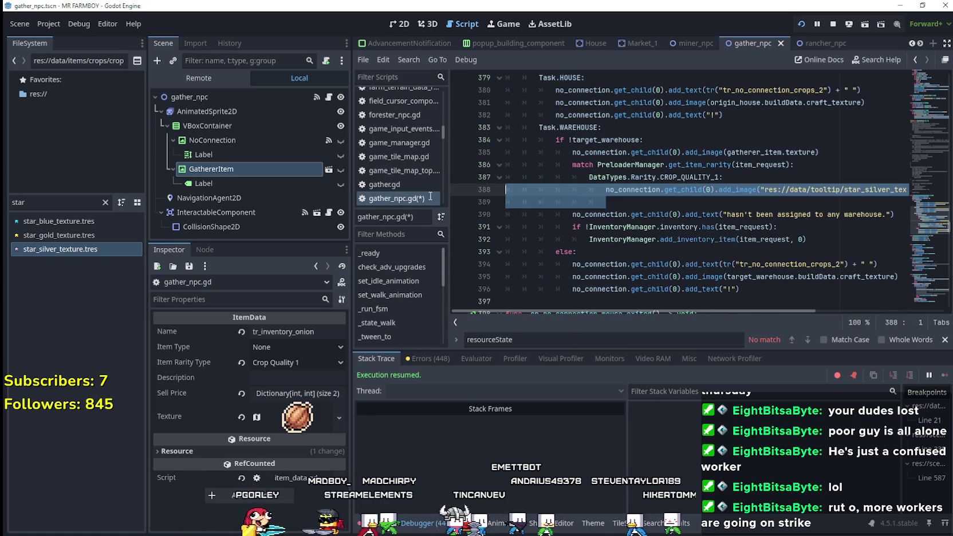
Paste two copies of the silver case and rename the third case to UNIQUE.
key(ctrl+v)
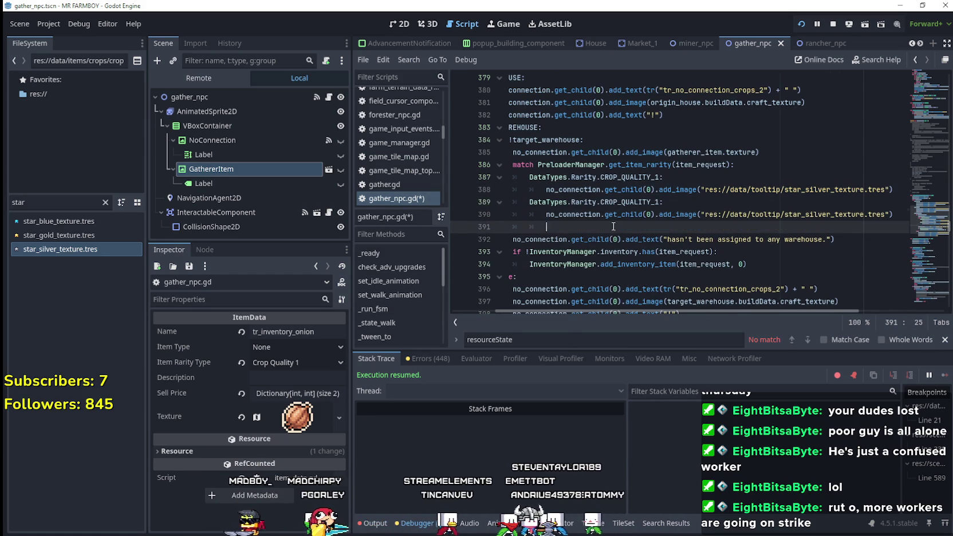
key(ctrl+v)
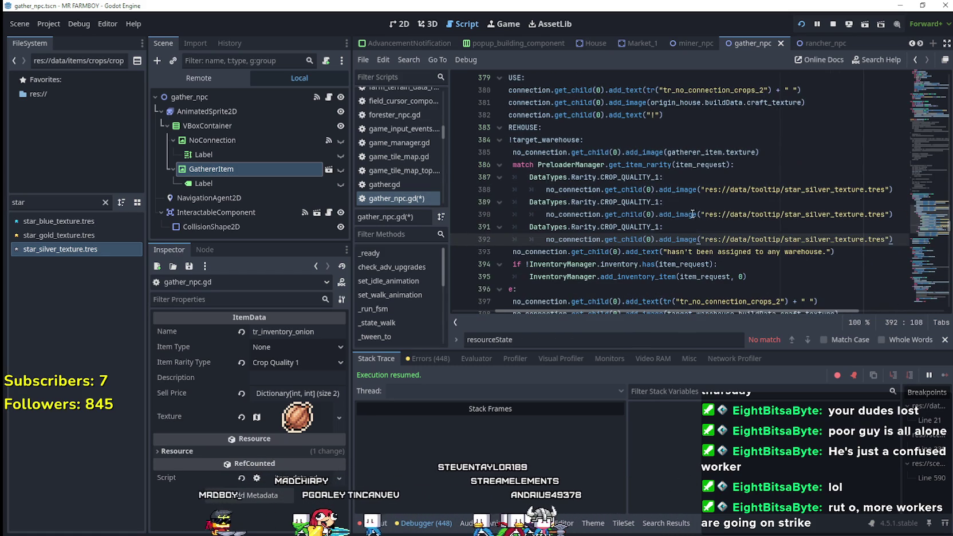
click(657, 201)
text(2)
double_click(641, 226)
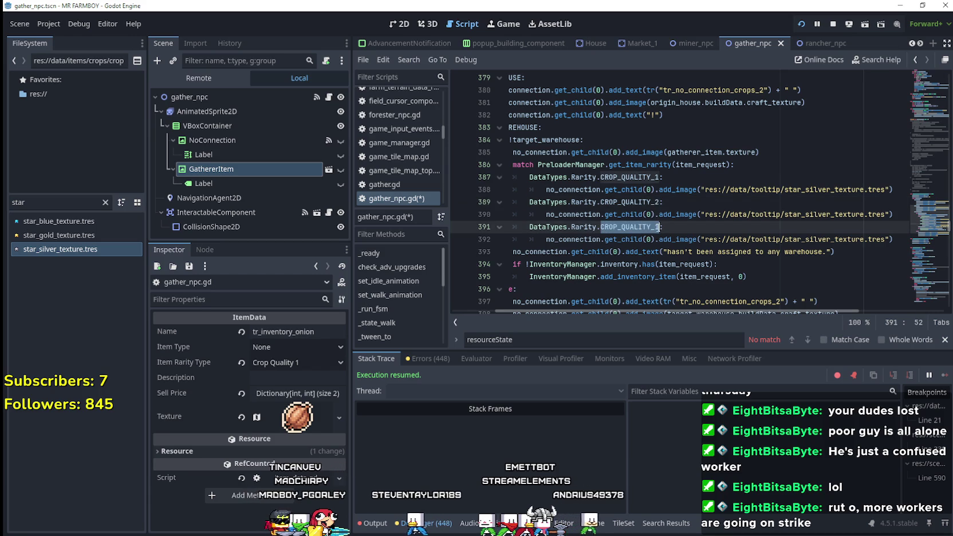
text(Uni)
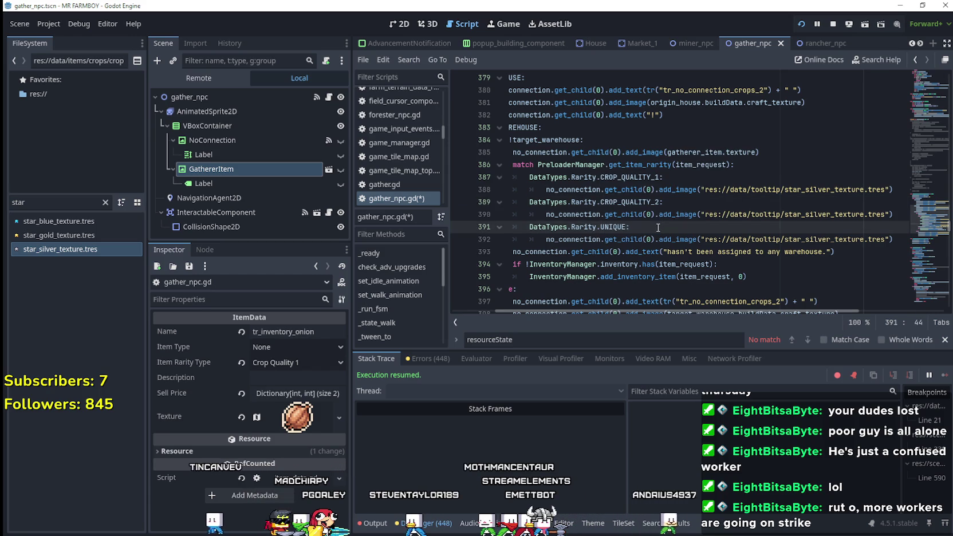
Change the second and third star paths to gold and blue, then save.
drag(830, 215, 813, 215)
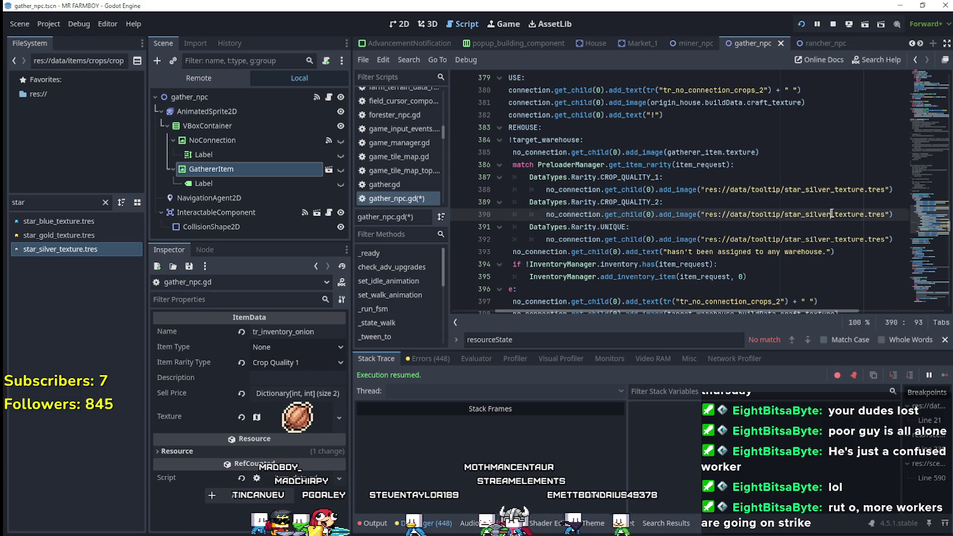
text(gold)
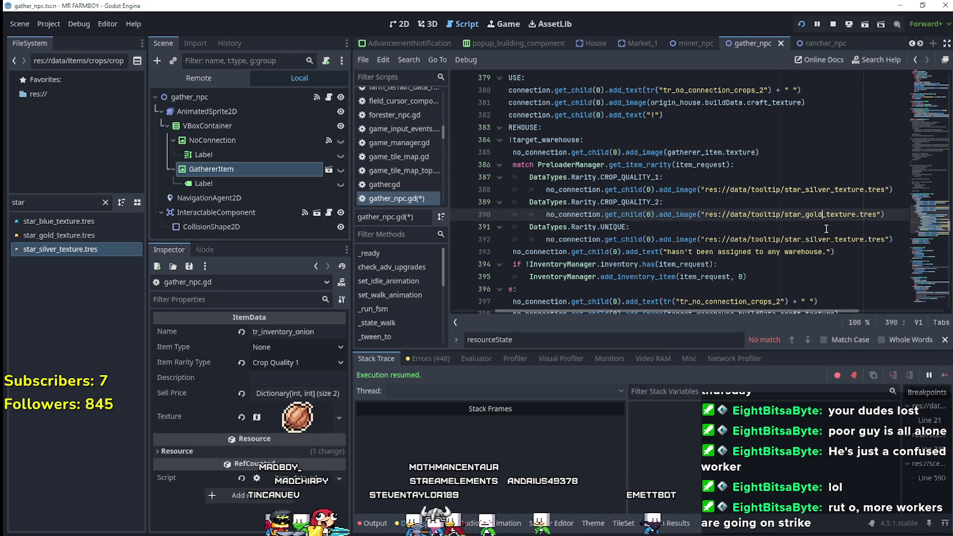
drag(831, 239, 806, 240)
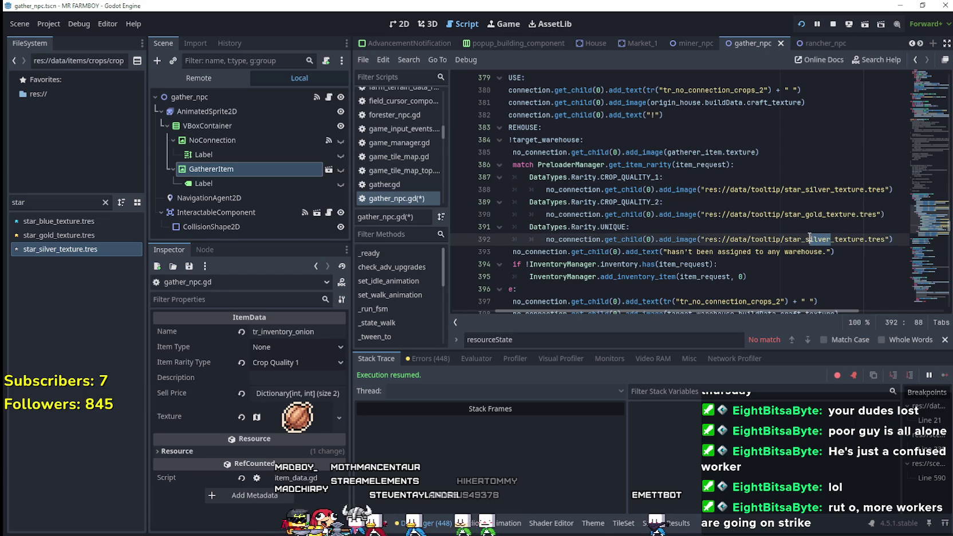
text(blue)
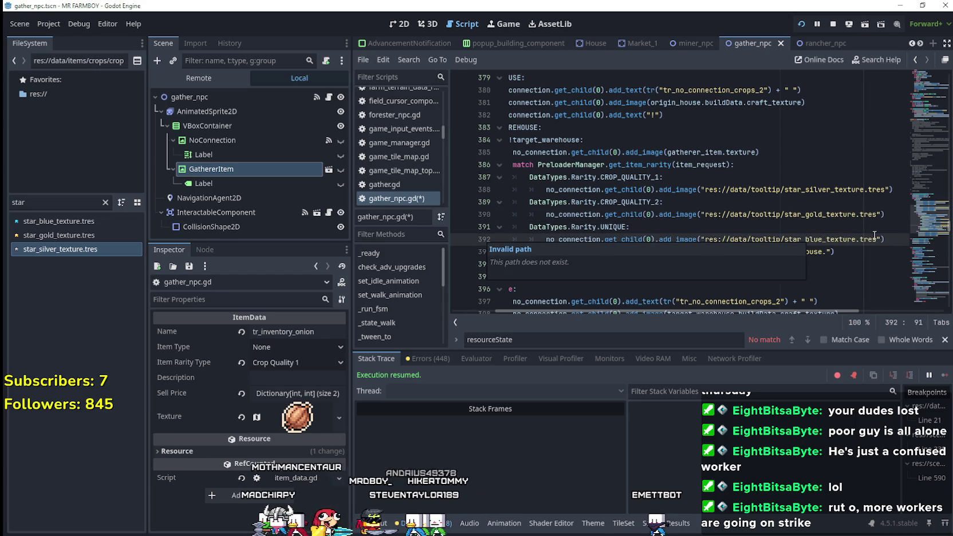
click(828, 226)
key(ctrl+s)
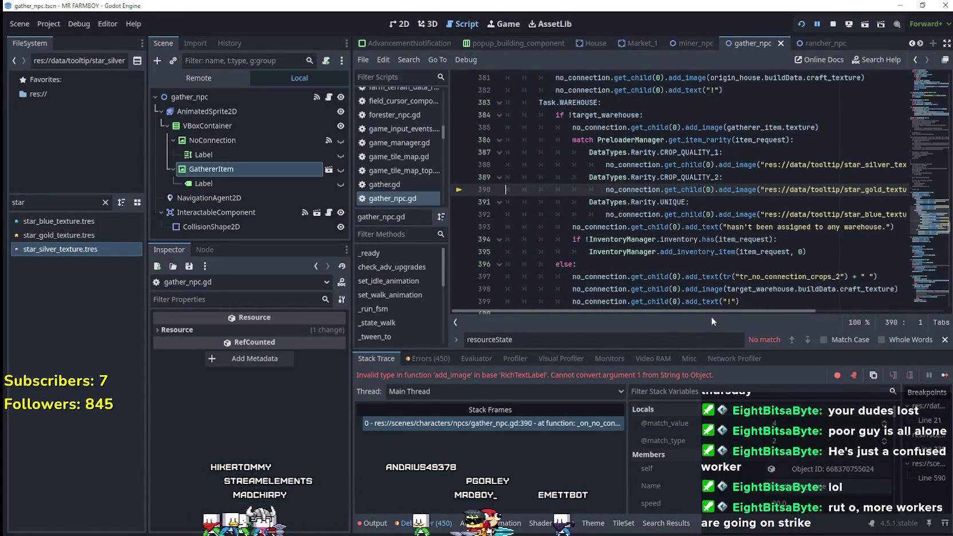
Run the game and inspect the failing add_image call on line 390.
mouse_move(700, 314)
mouse_down()
mouse_move(772, 318)
mouse_move(756, 303)
mouse_move(777, 310)
mouse_up()
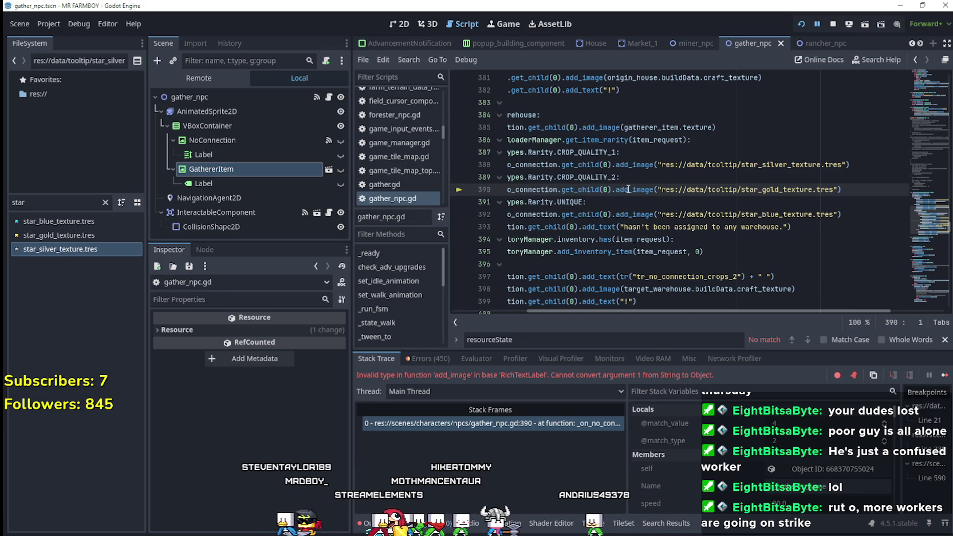
click(650, 190)
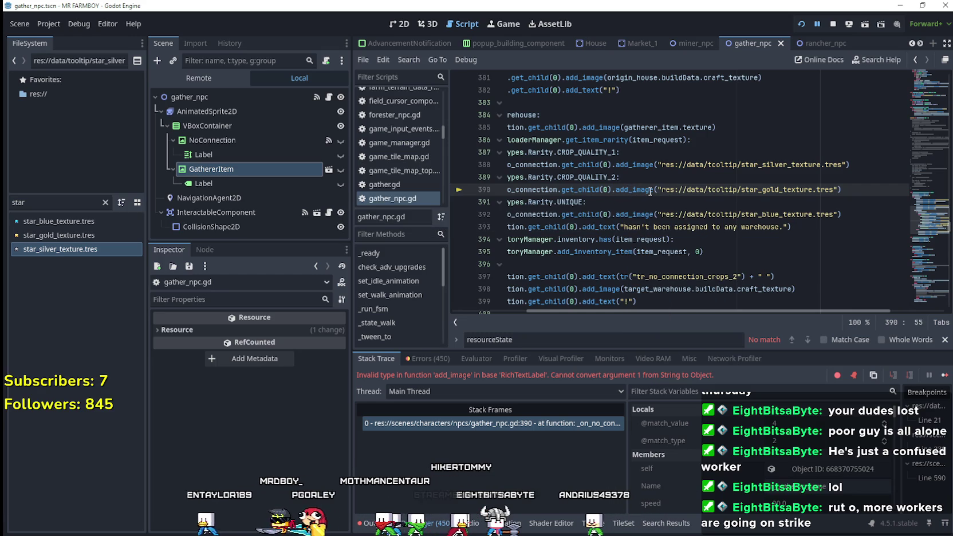
drag(24, 195, 25, 197)
Filter FileSystem for 'tool', open tooltip_component_test.gd and copy the [img] tag on line 275.
click(12, 203)
key(BackSpace)
key(BackSpace)
key(BackSpace)
text(toiol)
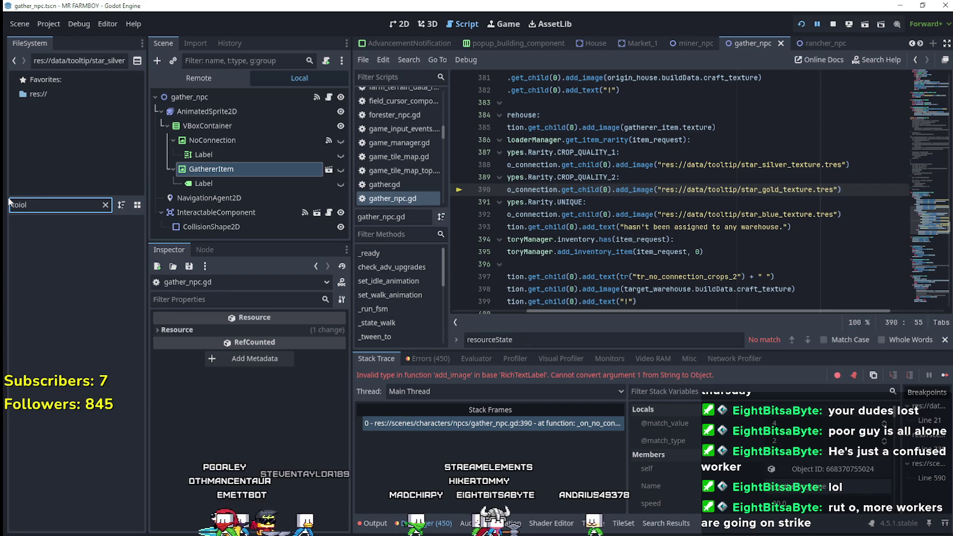
key(BackSpace)
key(BackSpace)
key(BackSpace)
text(ol)
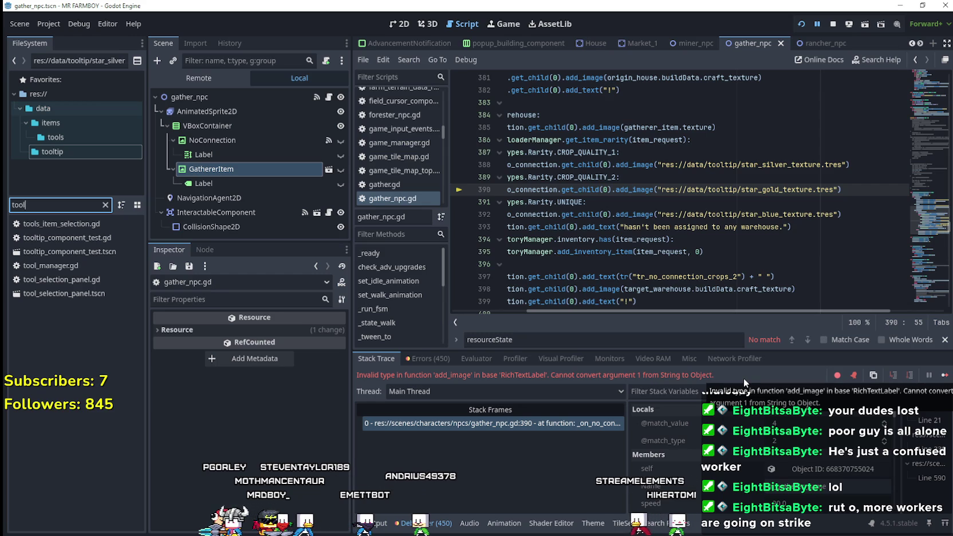
double_click(82, 241)
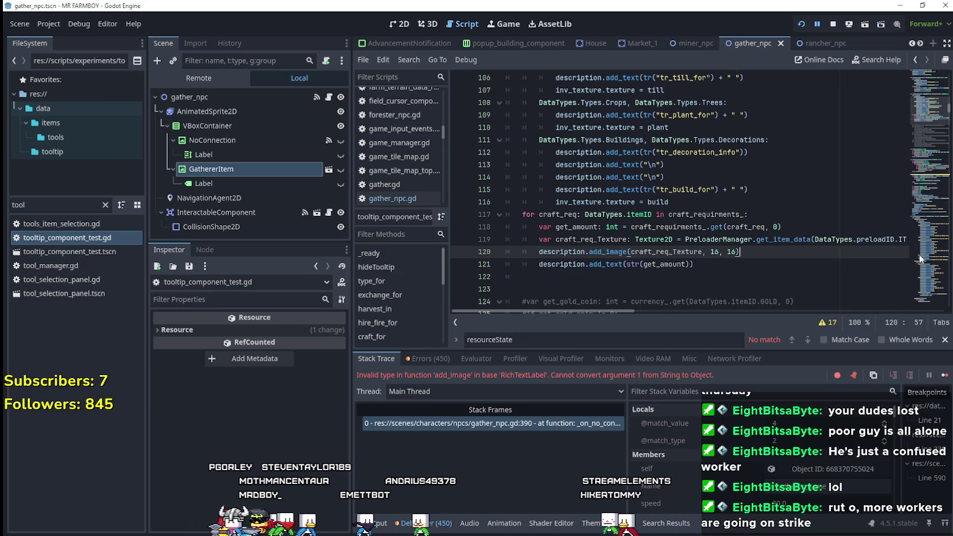
scroll(932, 168, down, 20)
scroll(932, 168, down, 20)
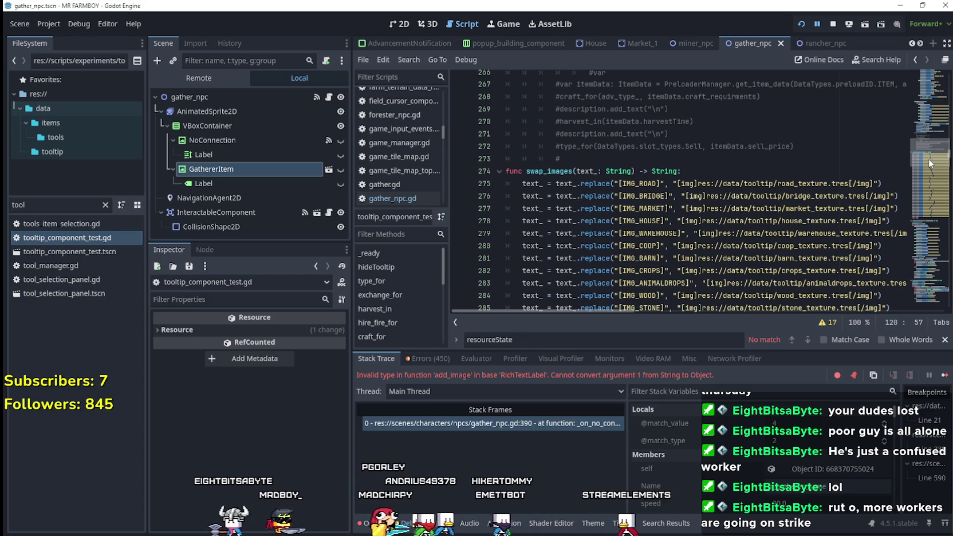
scroll(929, 164, down, 1)
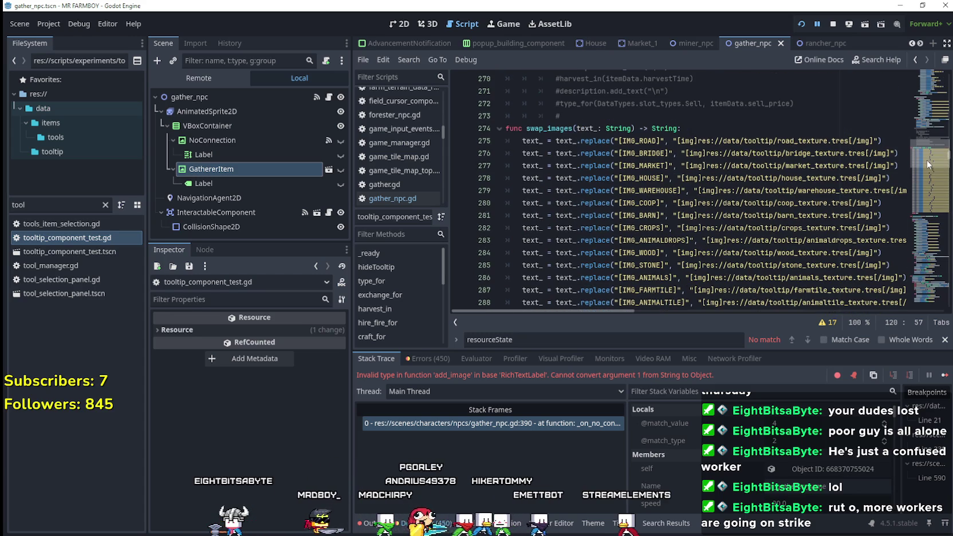
click(699, 140)
drag(698, 140, 678, 140)
key(ctrl+c)
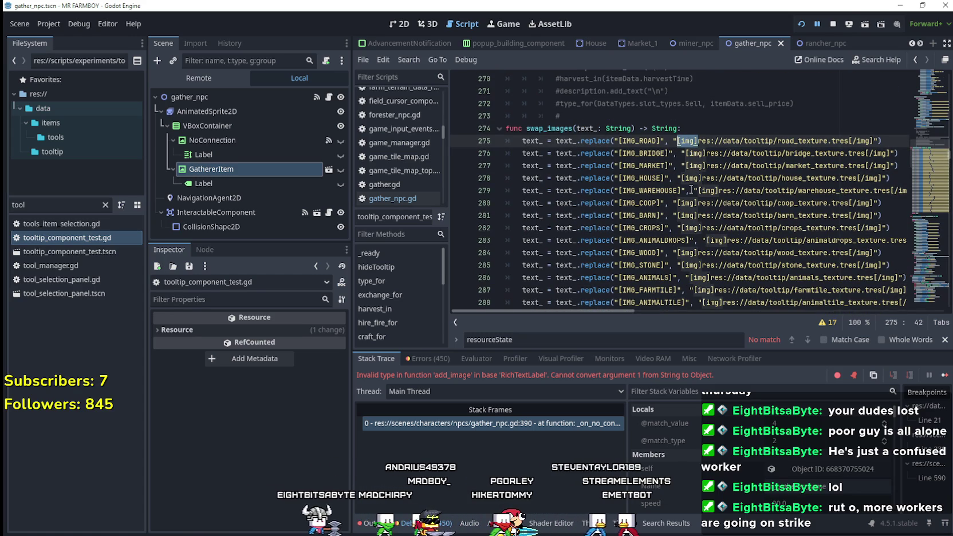
Paste [img] before the gold and silver star paths in gather_npc.gd.
click(329, 97)
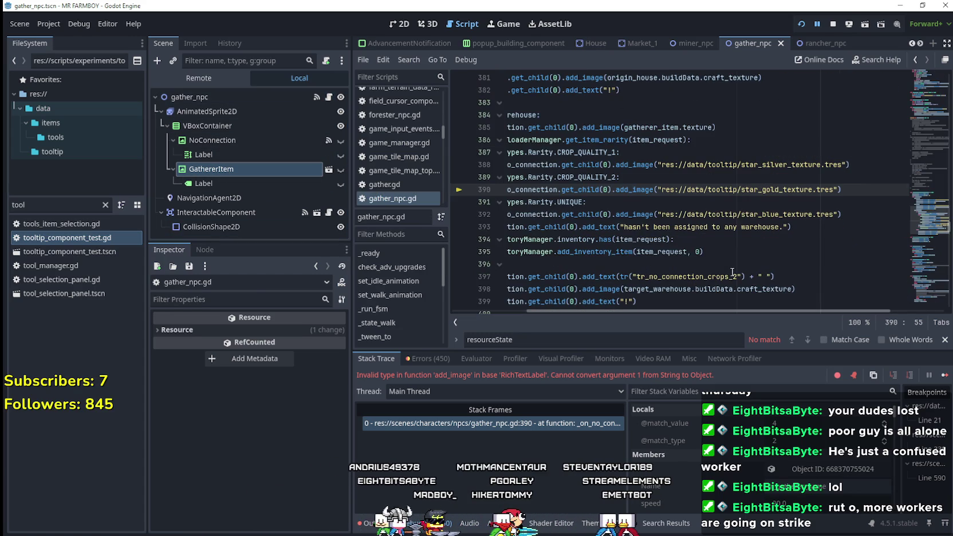
click(662, 190)
key(ctrl+v)
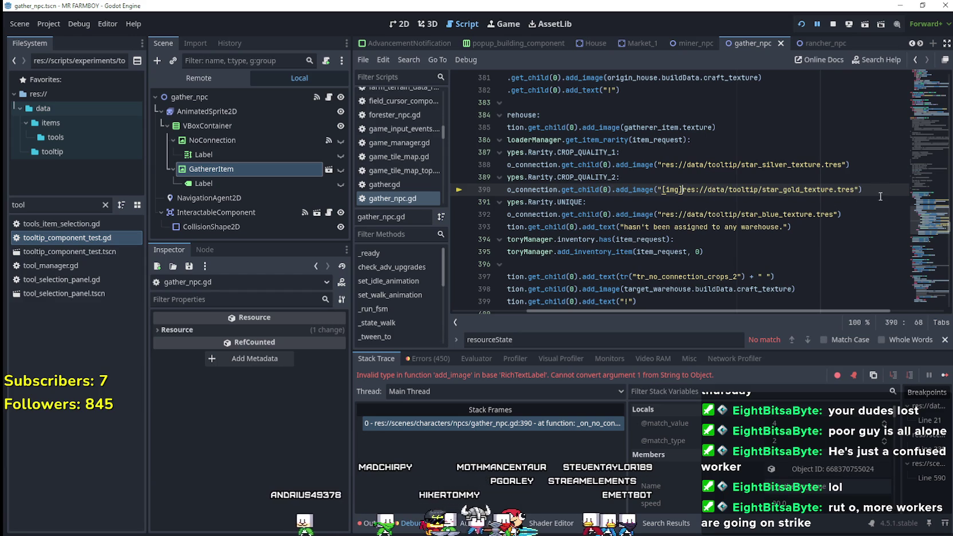
click(662, 165)
key(ctrl+v)
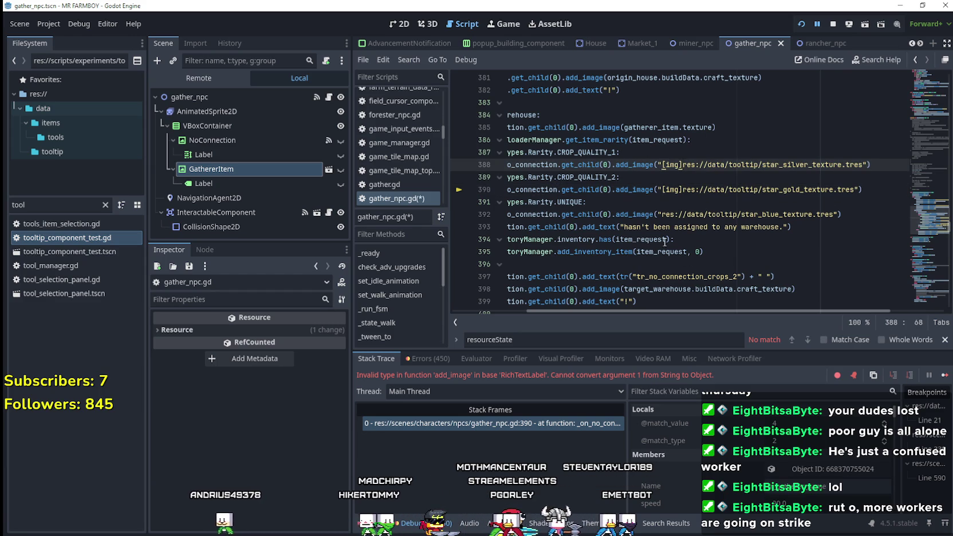
Paste [img] before the blue path and close the star paths with [/img].
click(661, 214)
key(ctrl+v)
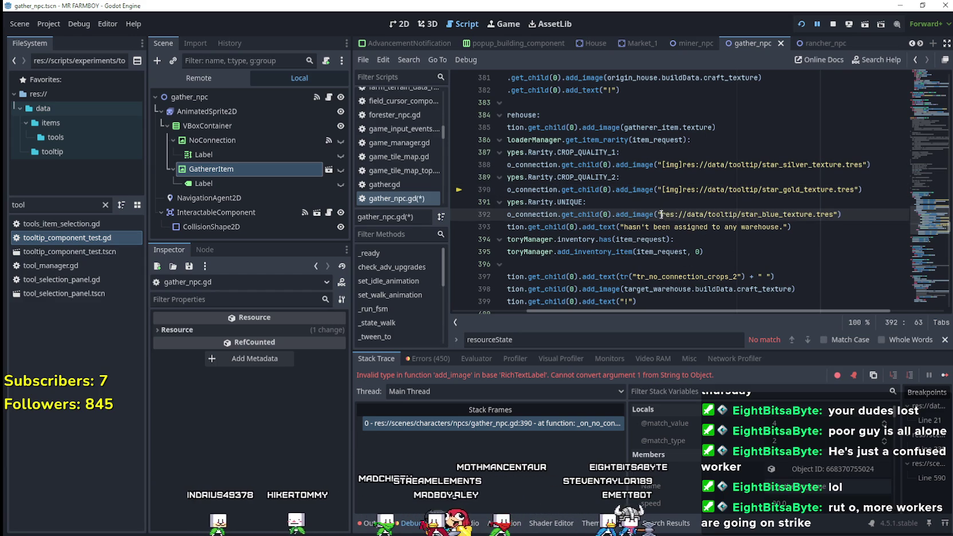
click(866, 164)
text([/img])
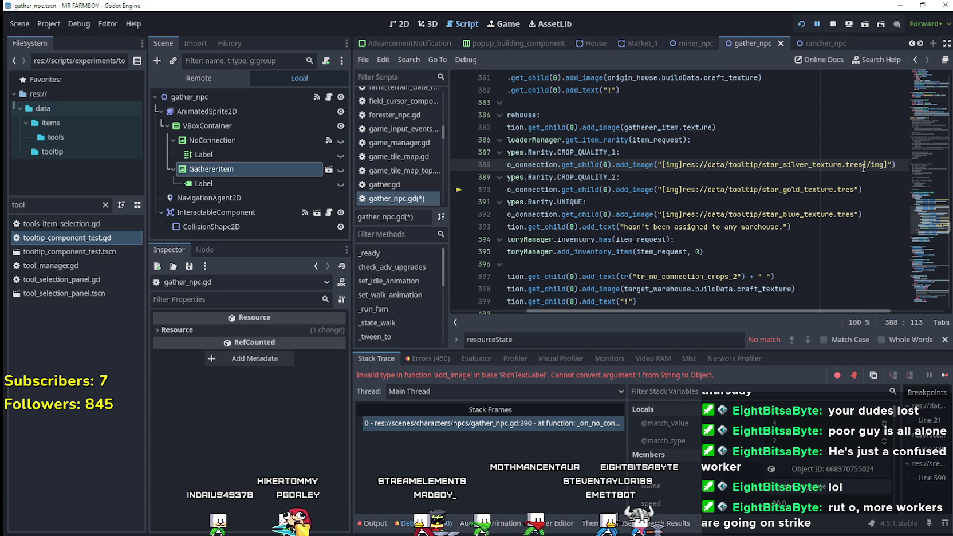
click(859, 189)
key(ctrl+v)
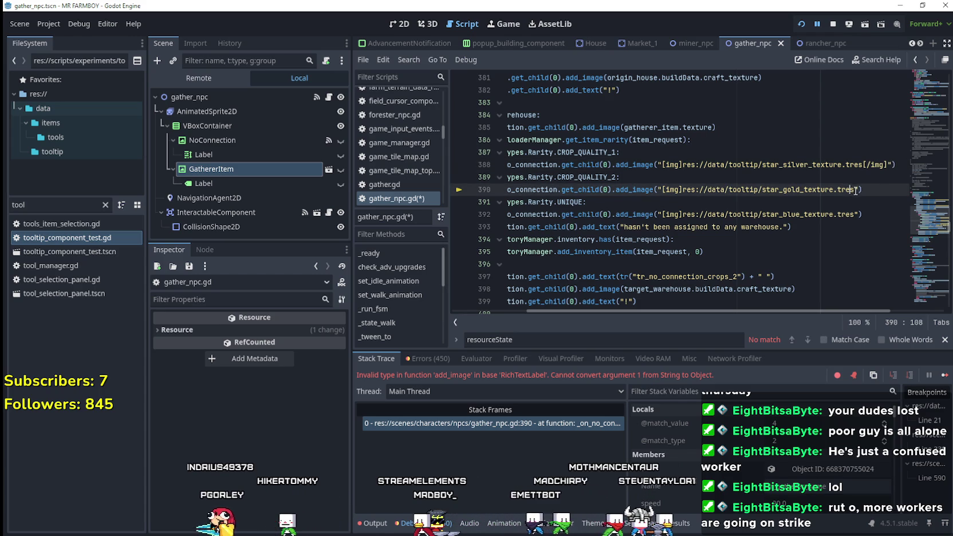
click(859, 214)
text([/img])
Save the script and resume the paused game to test the tooltip.
click(771, 199)
key(ctrl+s)
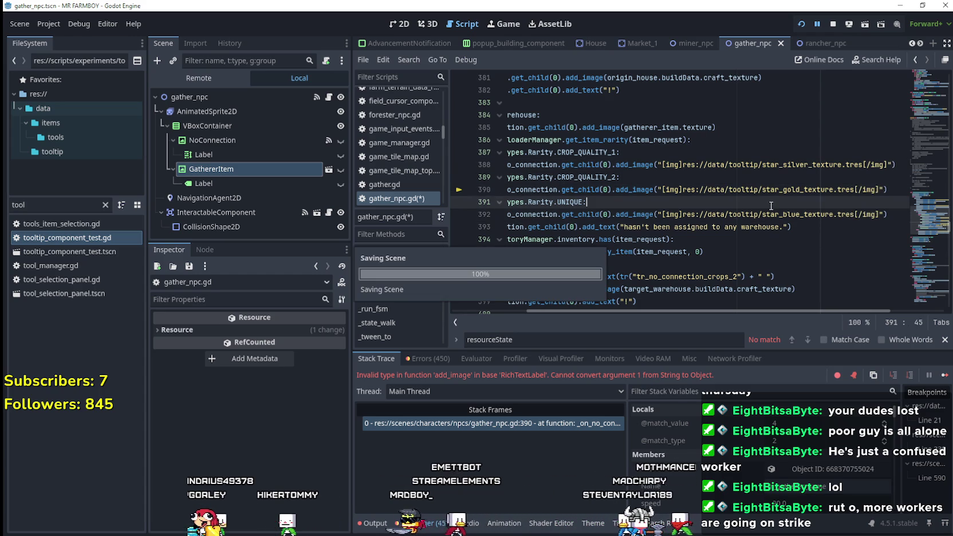
click(940, 380)
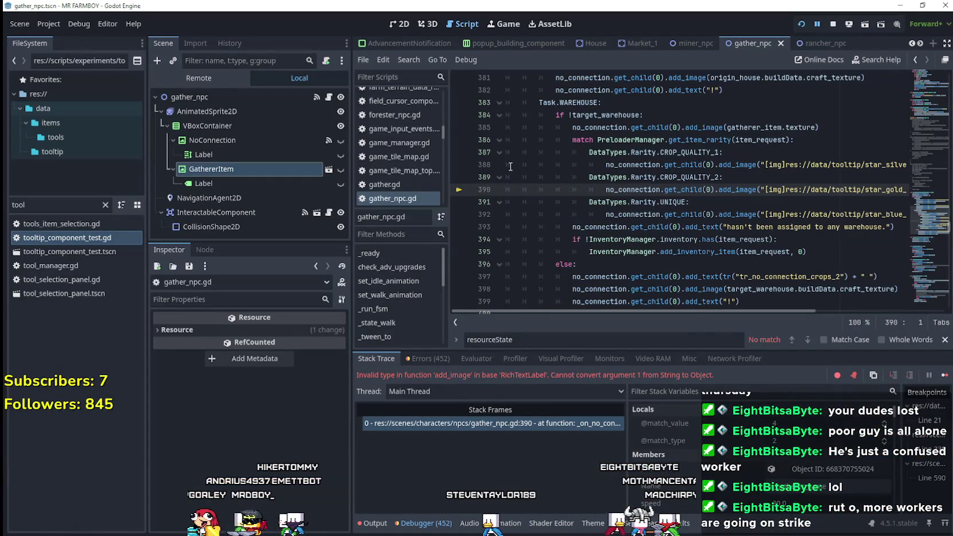
drag(701, 313, 796, 315)
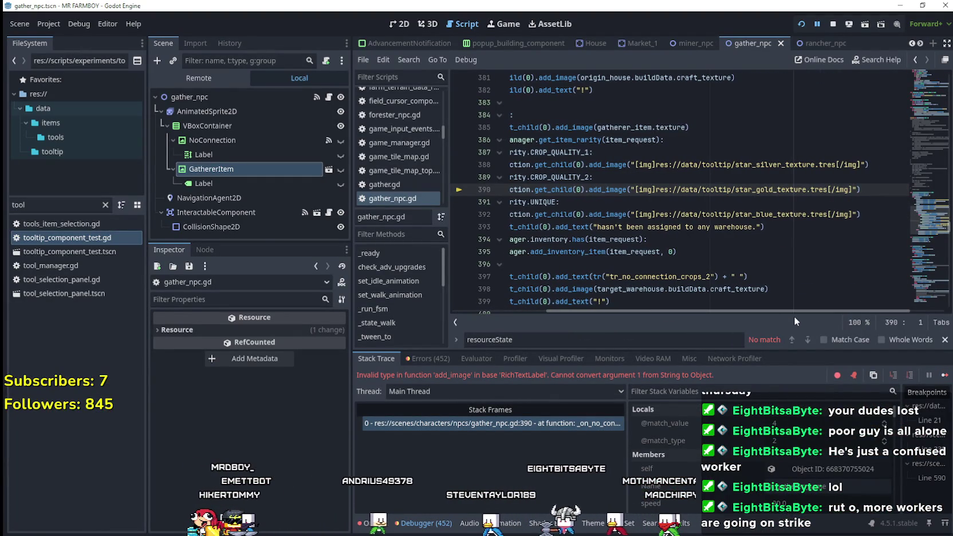
double_click(69, 240)
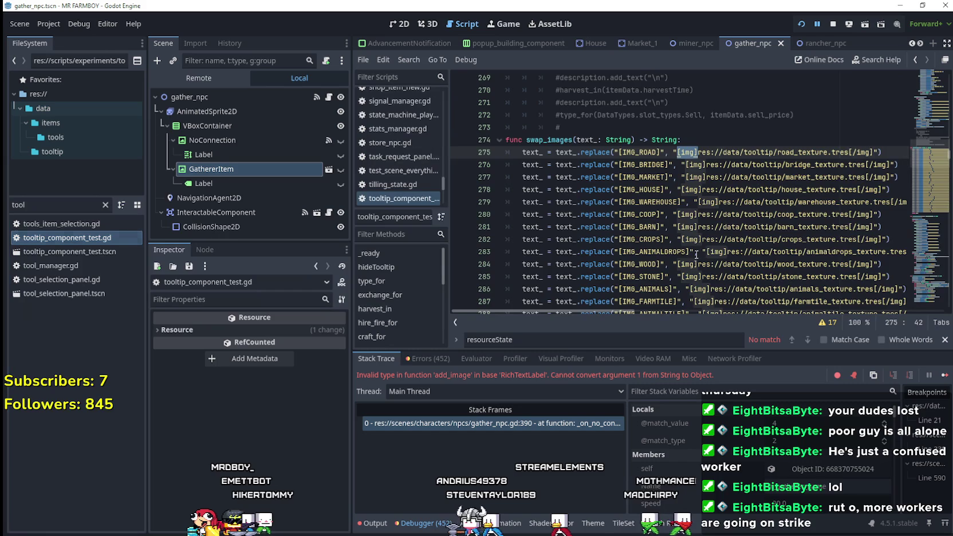
scroll(697, 254, down, 13)
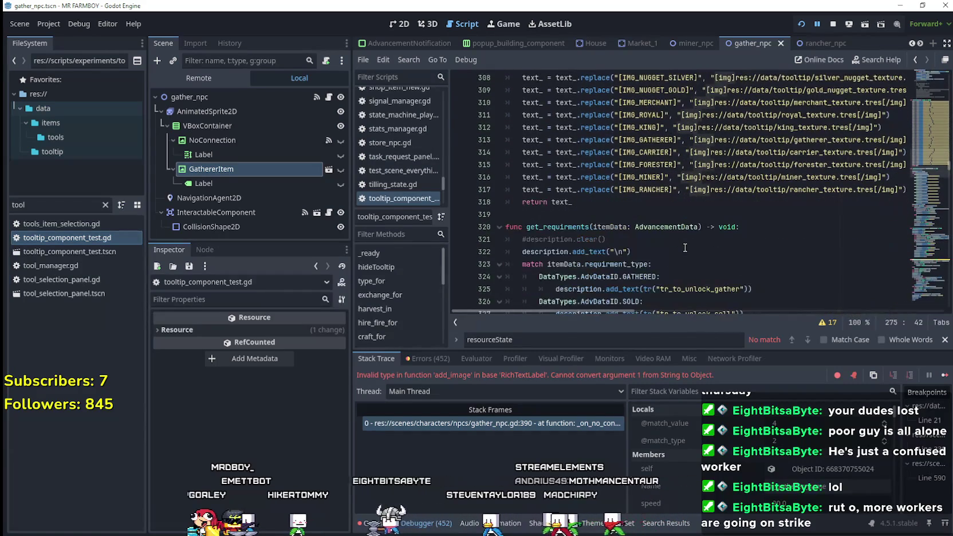
scroll(675, 269, up, 1)
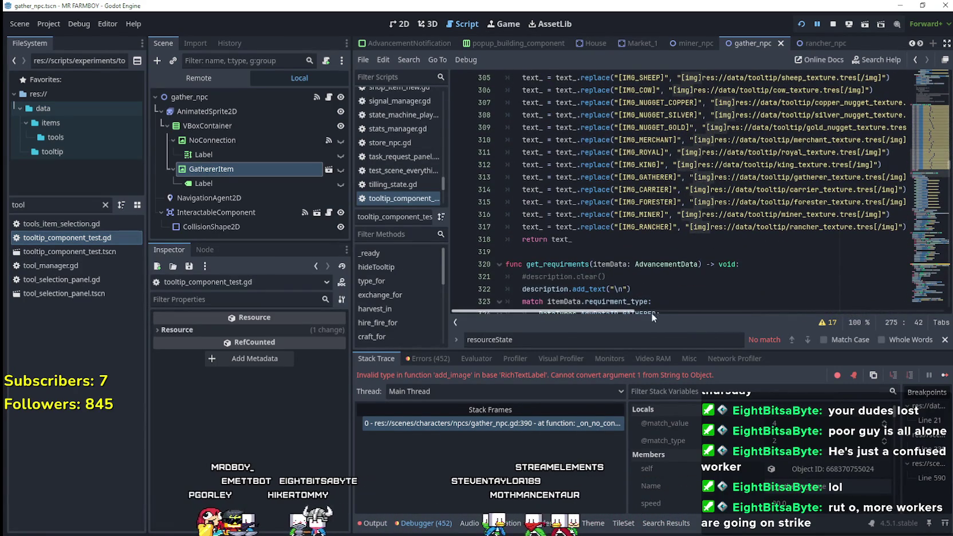
drag(625, 313, 666, 307)
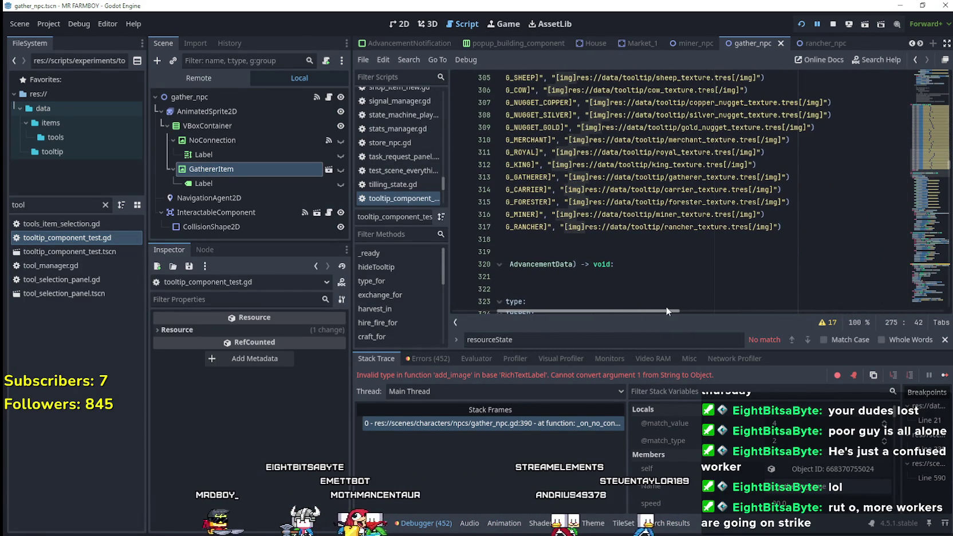
drag(561, 228, 779, 227)
key(ctrl+c)
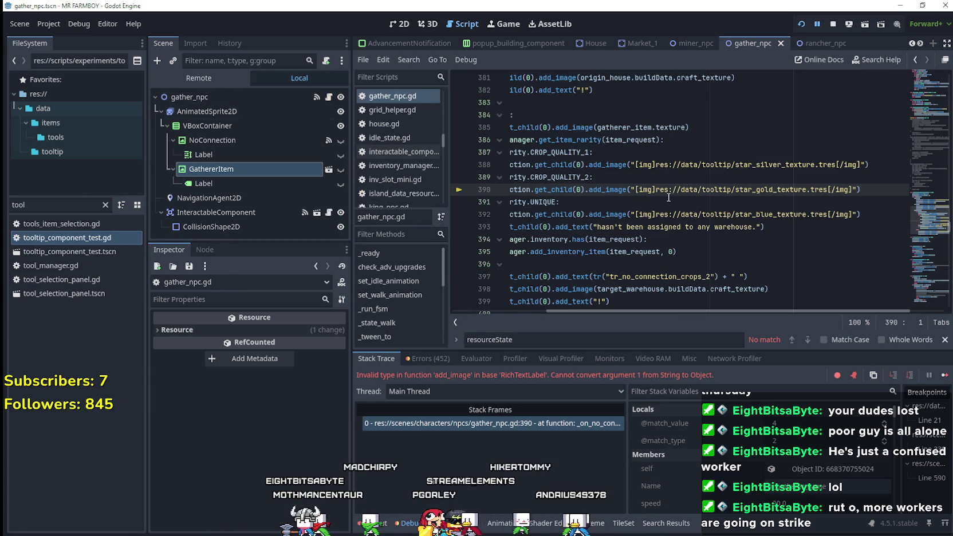
Set line 390's star texture to star_silver_texture, save, and test-run the game.
mouse_move(707, 182)
mouse_down()
mouse_move(865, 183)
mouse_move(858, 189)
mouse_up()
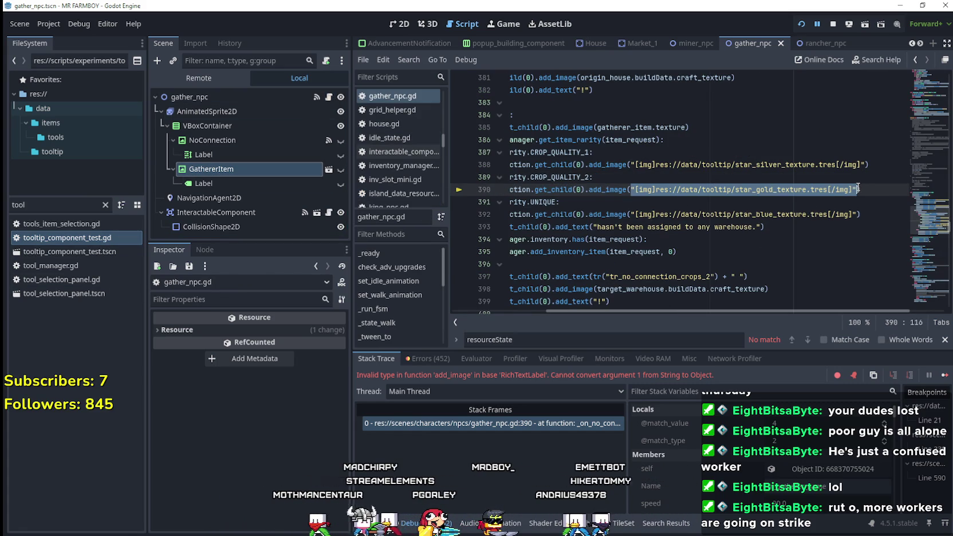
key(ctrl+v)
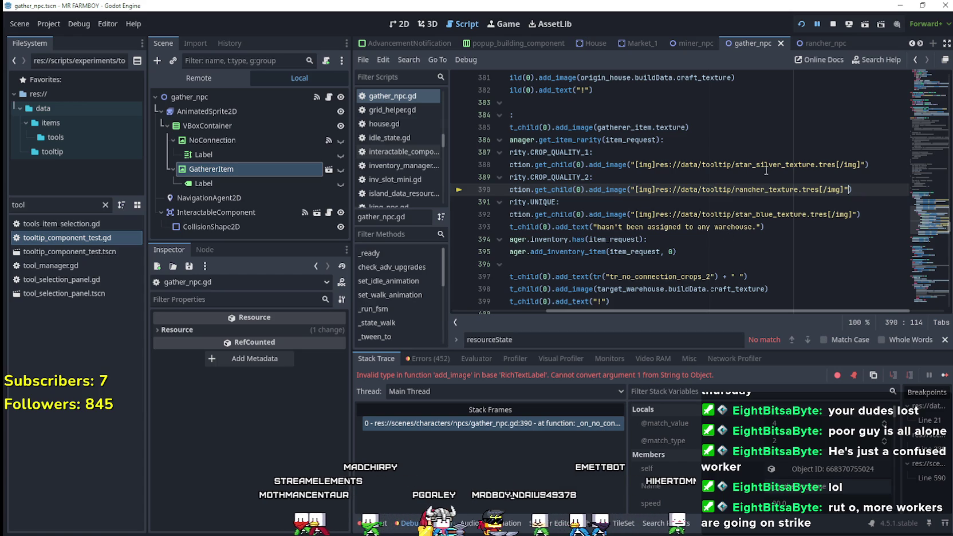
double_click(764, 165)
key(ctrl+c)
double_click(762, 187)
key(ctrl+v)
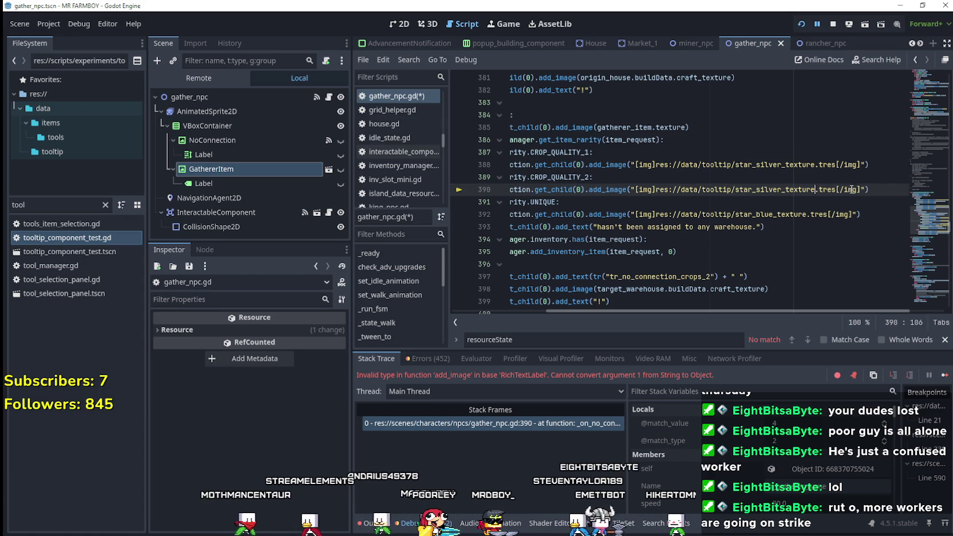
double_click(645, 189)
key(ctrl+s)
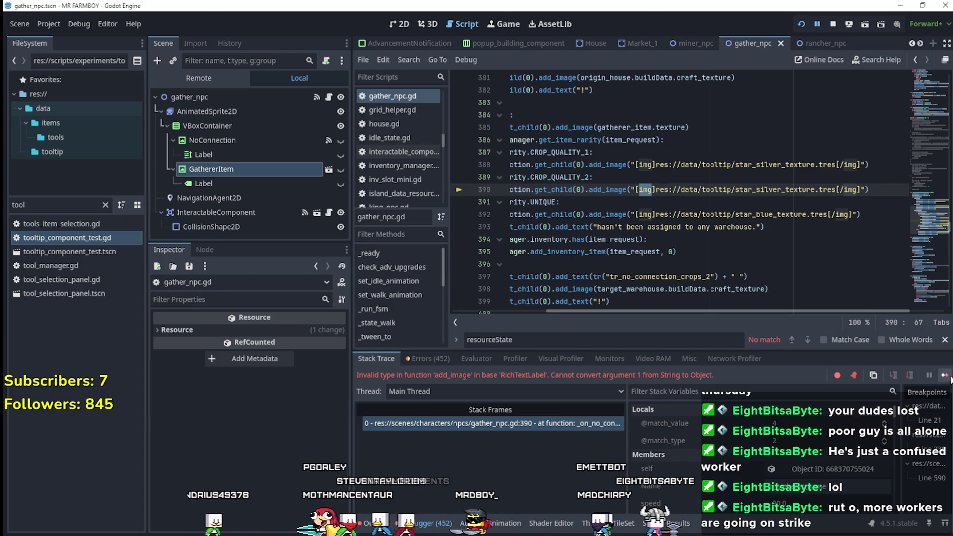
click(945, 376)
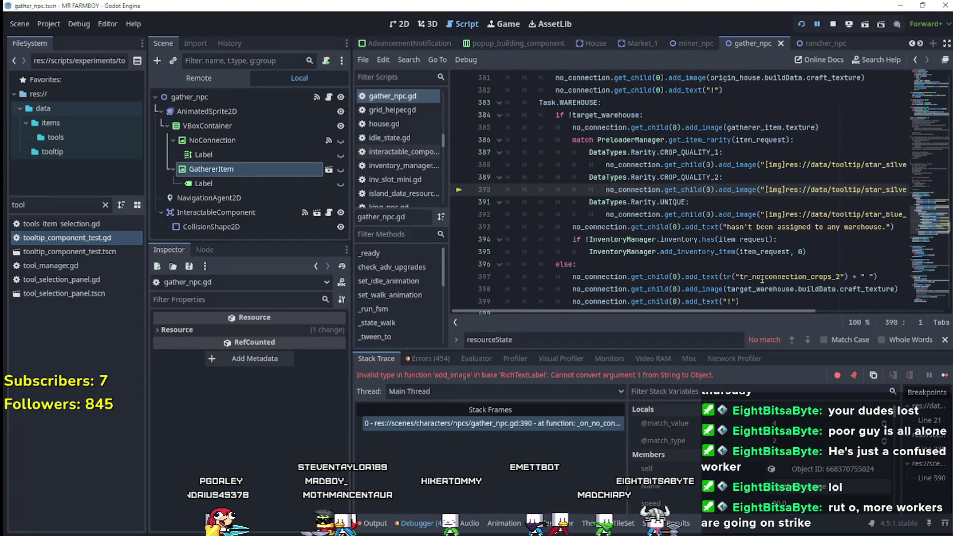
Strip the [img] tags and res://data/tooltip/ prefix from line 390's argument.
key(shift+End)
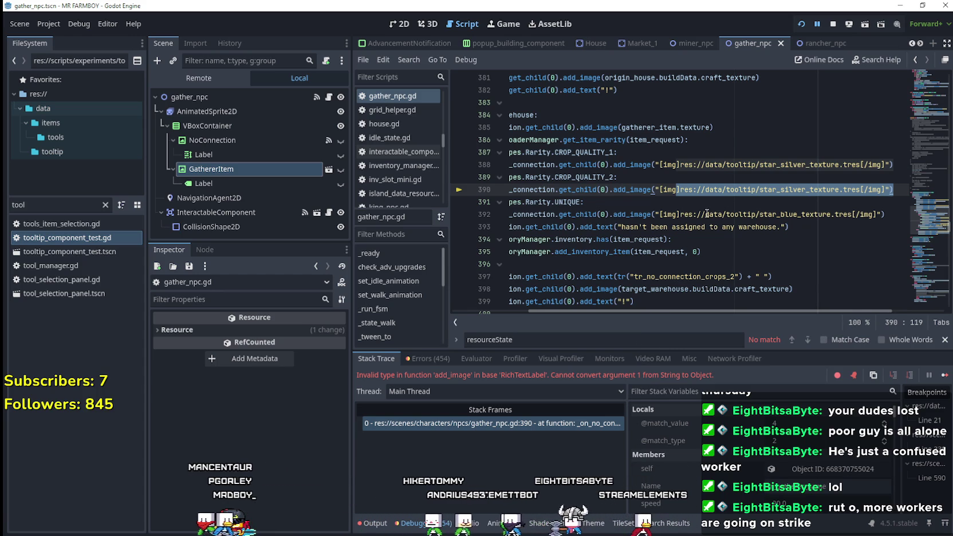
click(685, 200)
drag(680, 190, 659, 190)
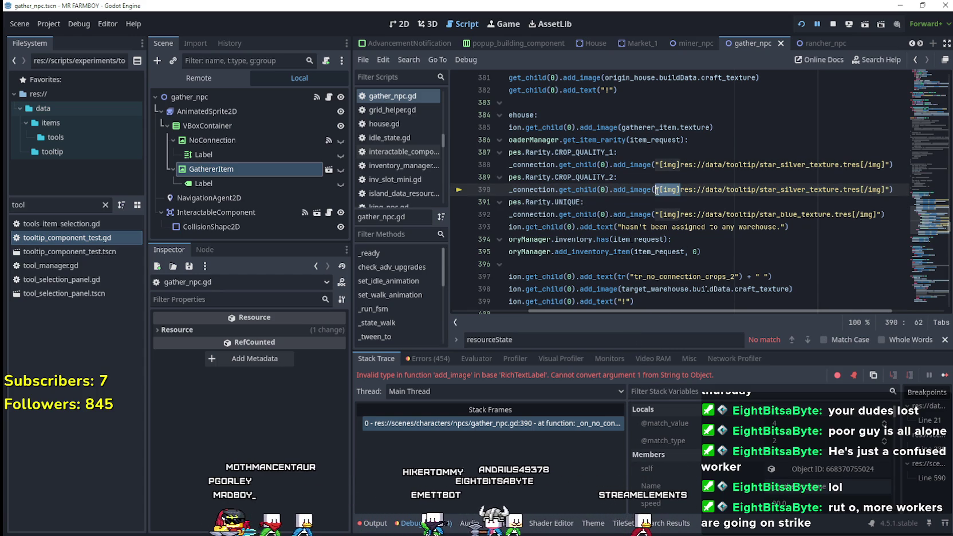
key(Delete)
click(863, 189)
key(BackSpace)
key(BackSpace)
key(BackSpace)
text())
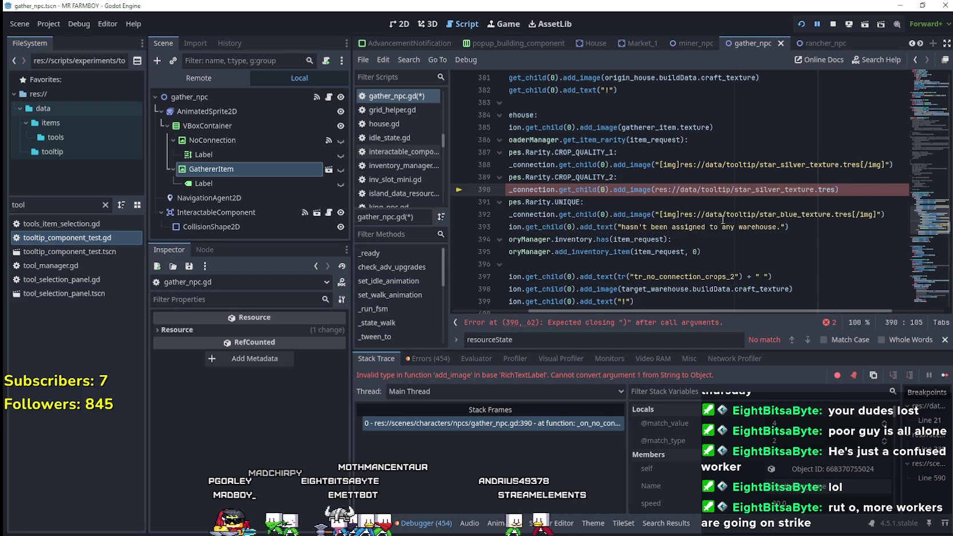
key(Down)
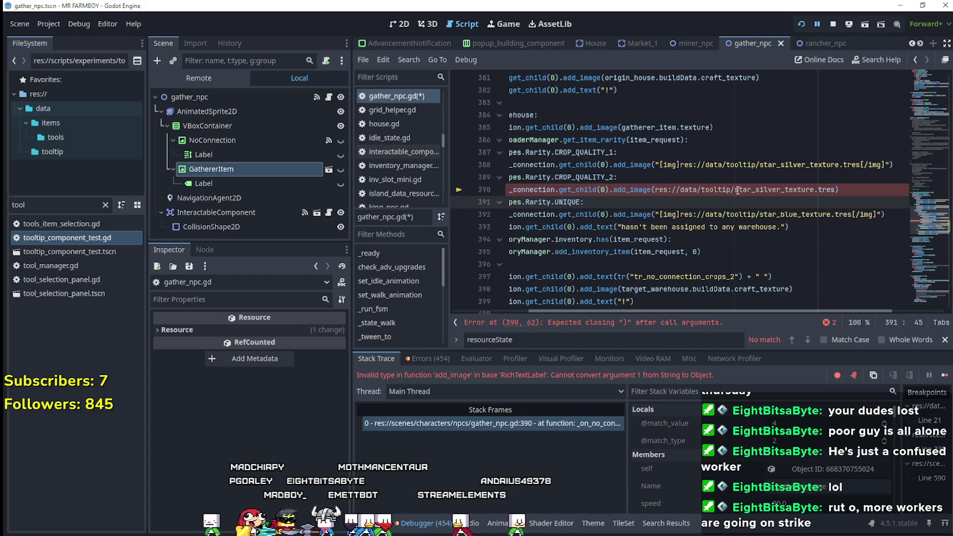
drag(738, 189, 656, 190)
key(BackSpace)
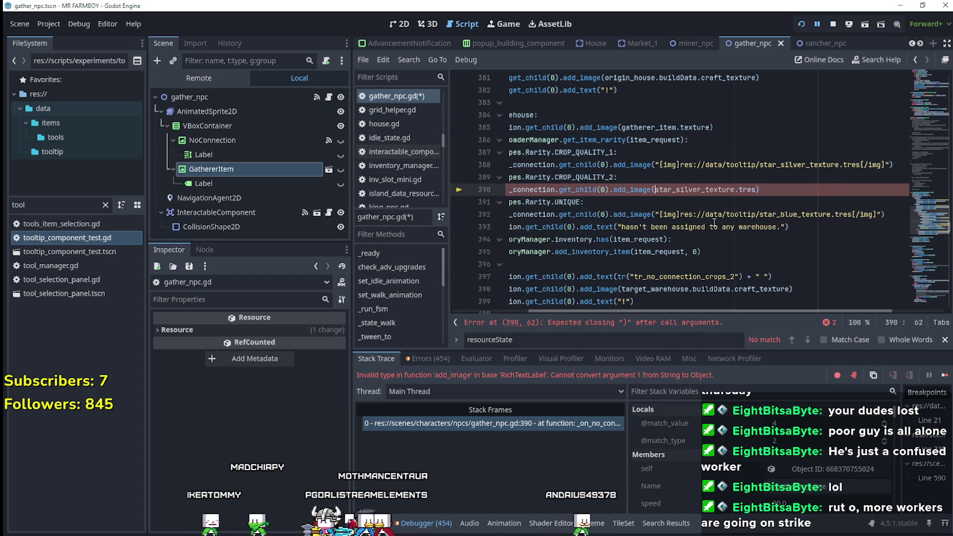
key(Down)
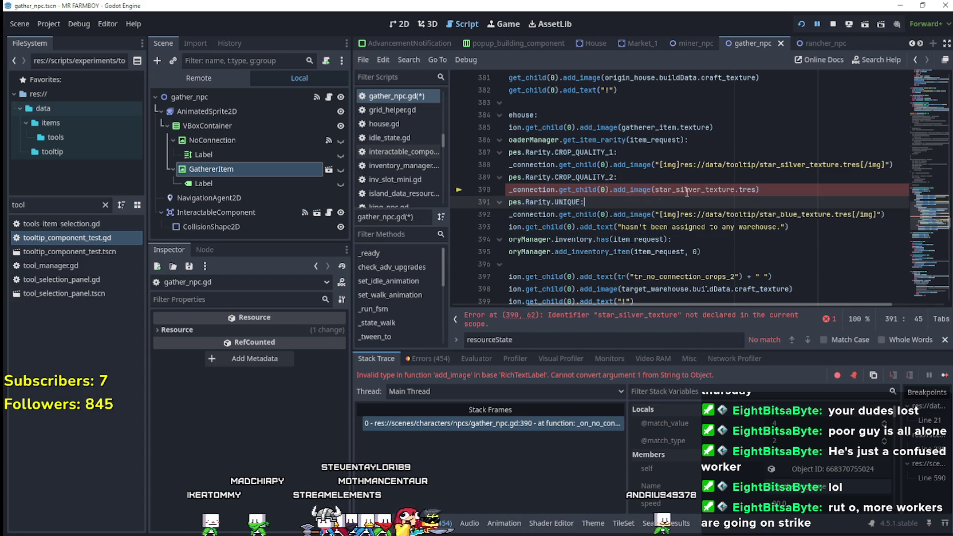
Undo the trial edits to restore the original img-tagged silver star string.
drag(706, 190, 719, 189)
drag(656, 190, 756, 189)
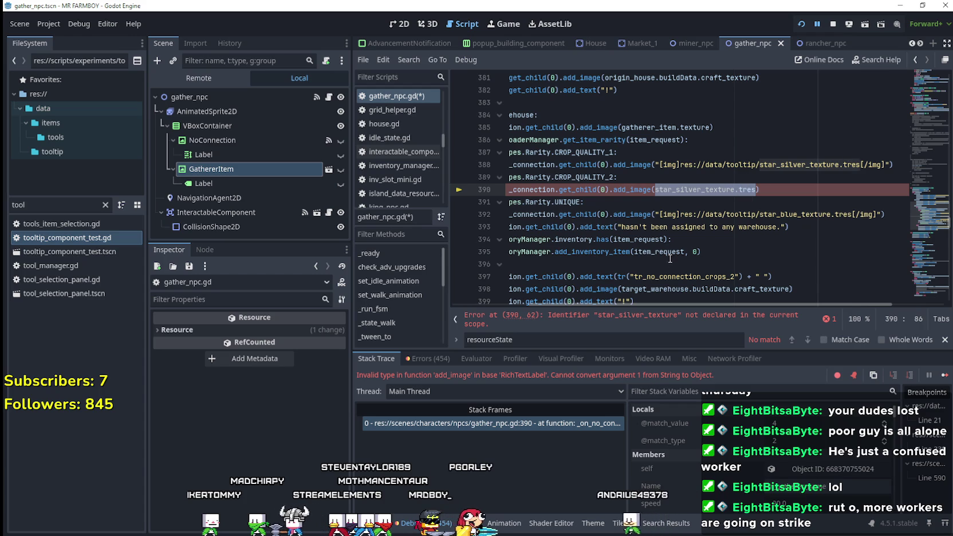
click(627, 190)
double_click(687, 189)
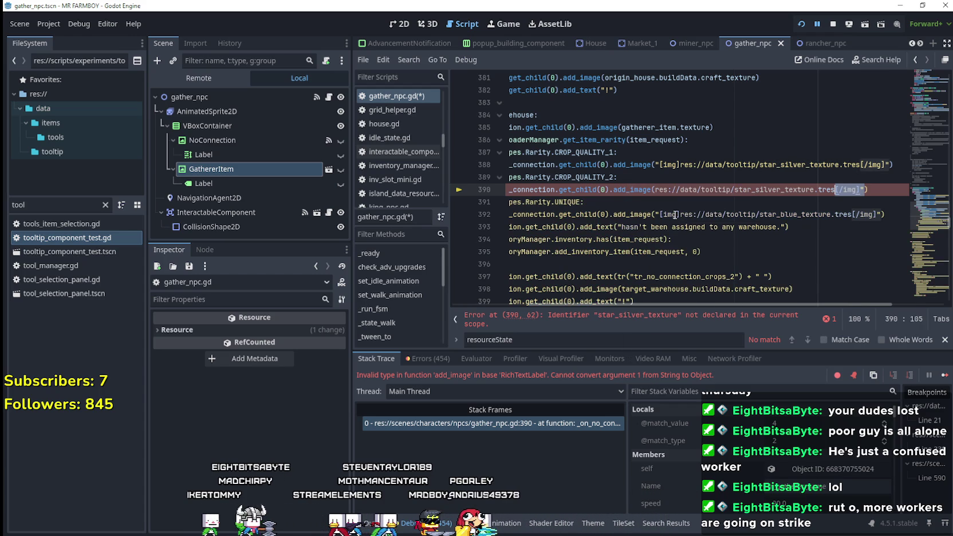
key(ctrl+v)
click(670, 202)
key(ctrl+z)
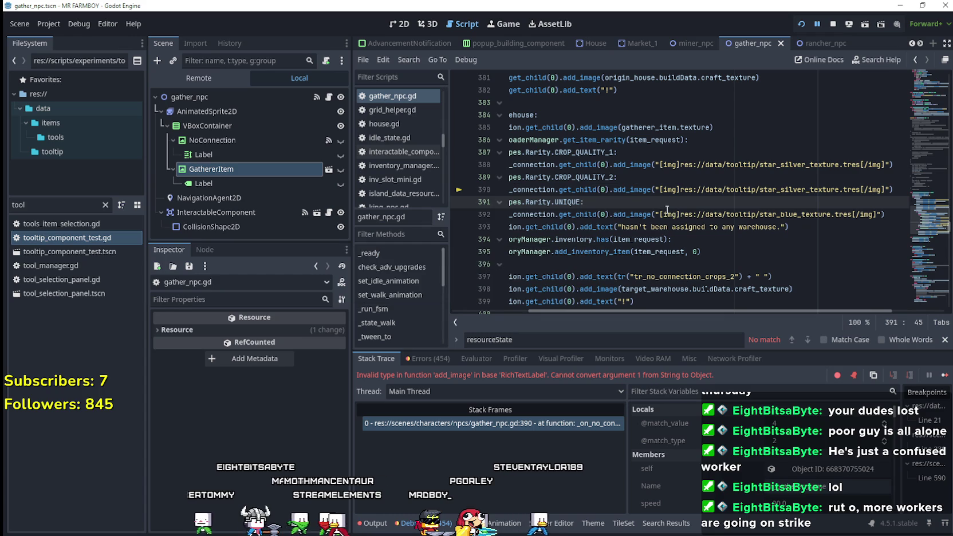
click(681, 177)
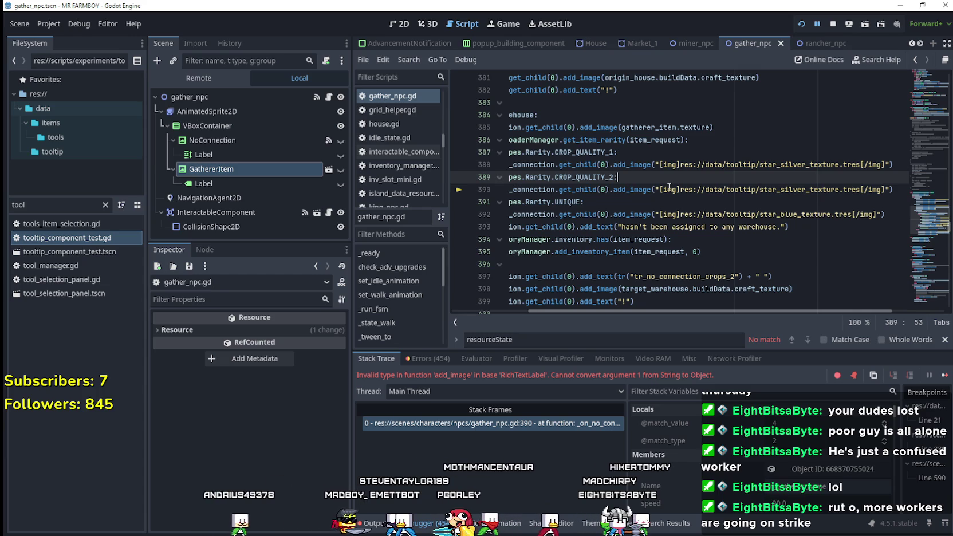
click(768, 216)
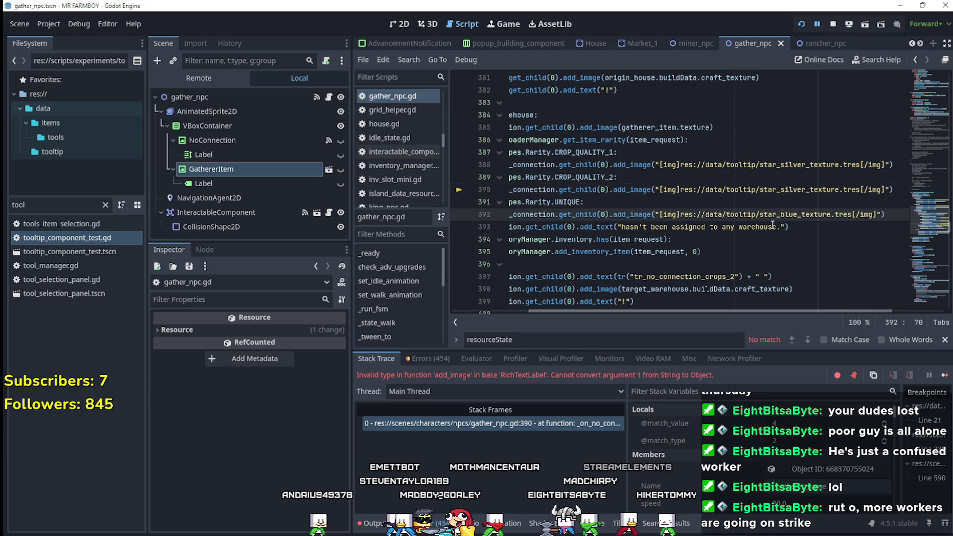
double_click(741, 189)
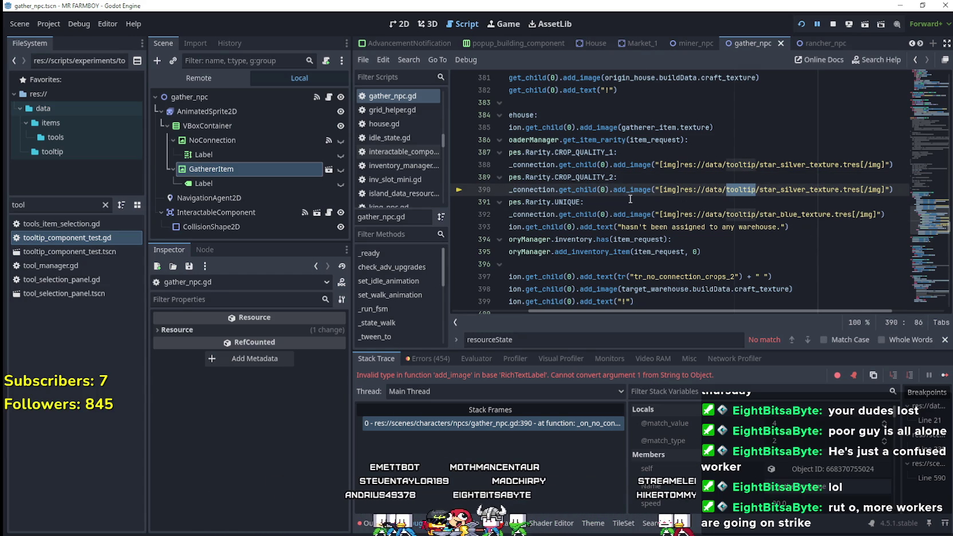
click(107, 237)
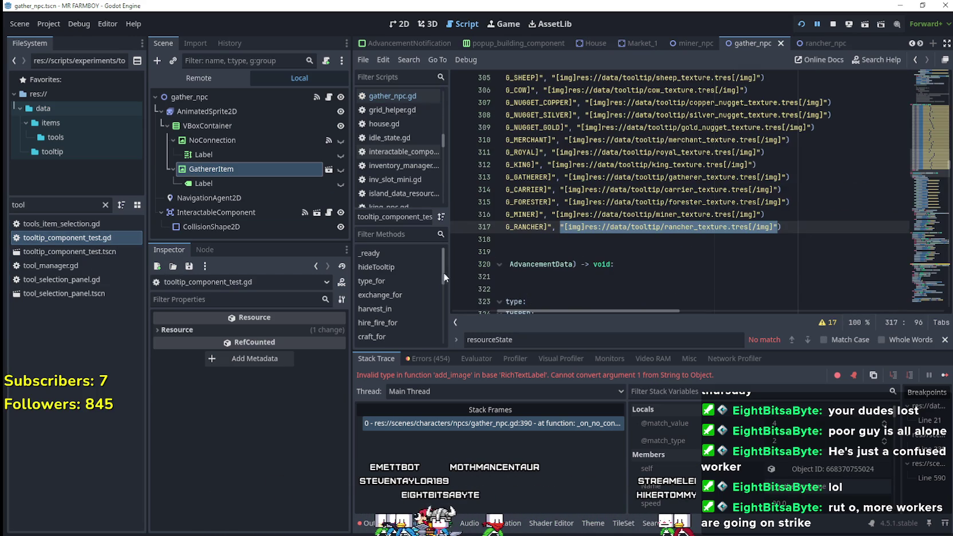
click(506, 239)
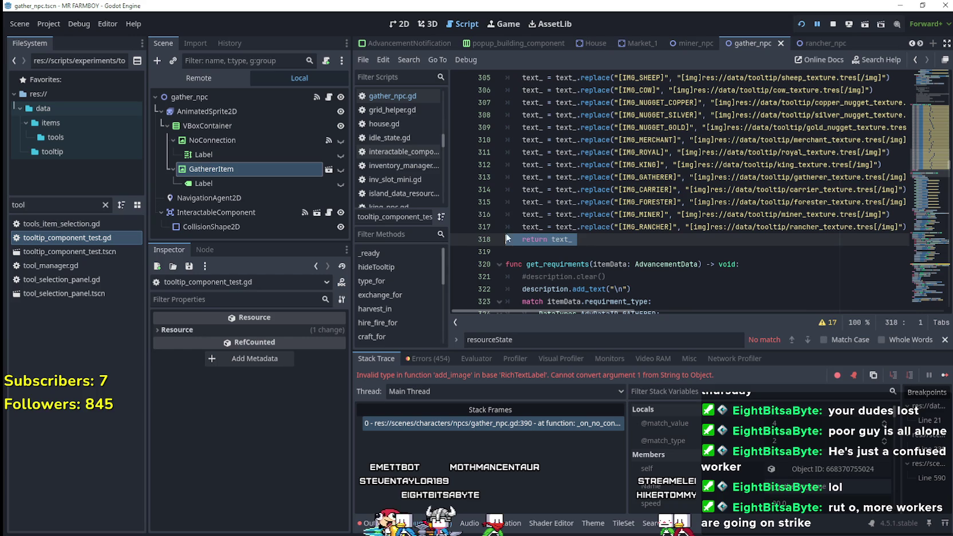
double_click(561, 240)
scroll(611, 256, up, 5)
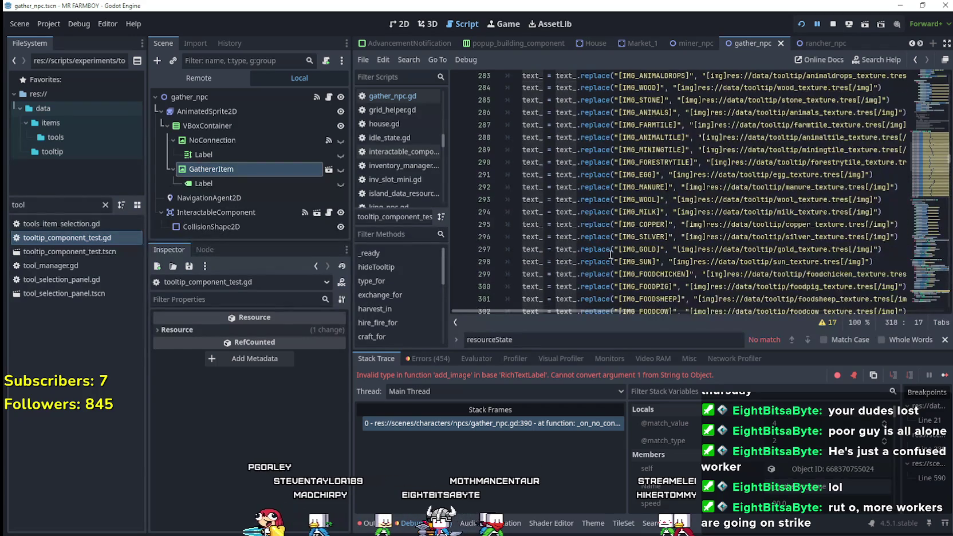
scroll(610, 254, up, 9)
right_click(549, 227)
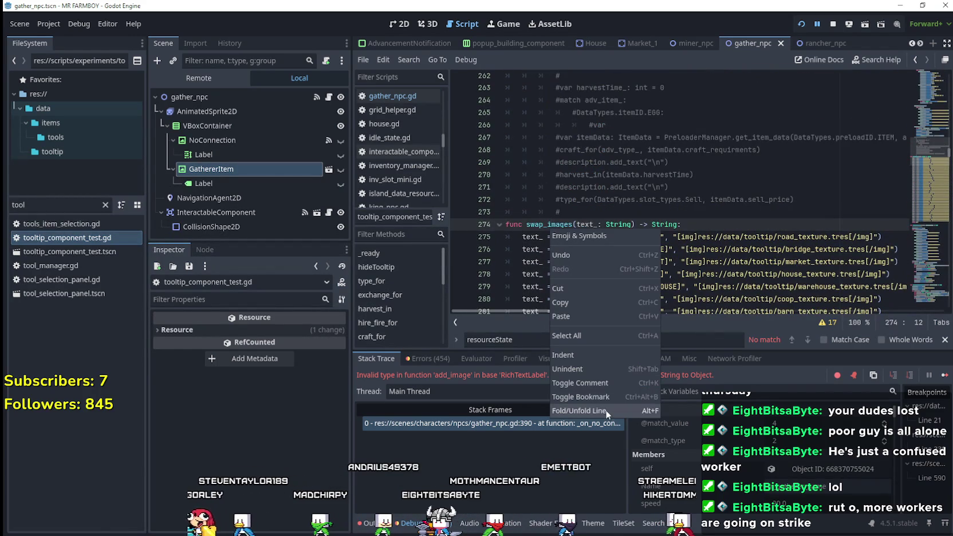
click(581, 220)
double_click(542, 224)
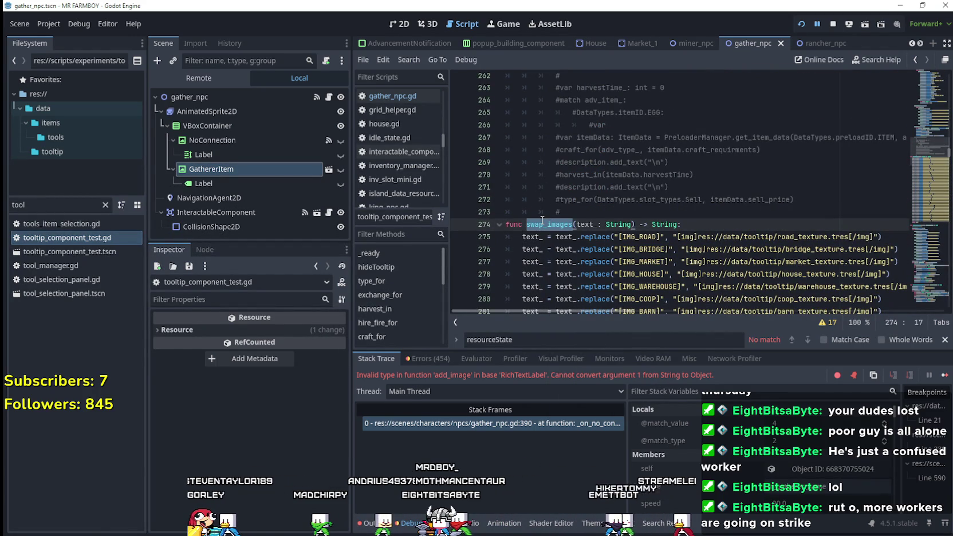
key(ctrl+f)
click(804, 343)
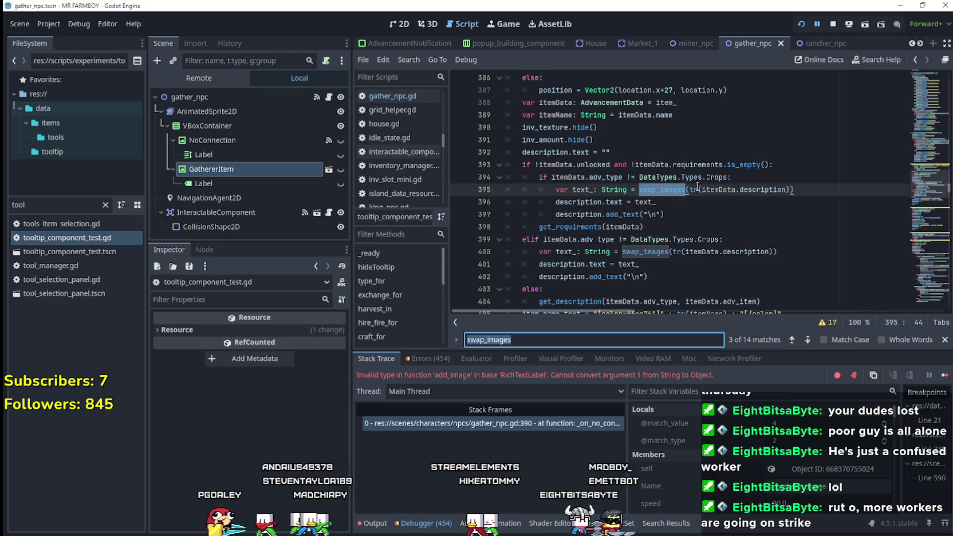
click(708, 263)
click(676, 202)
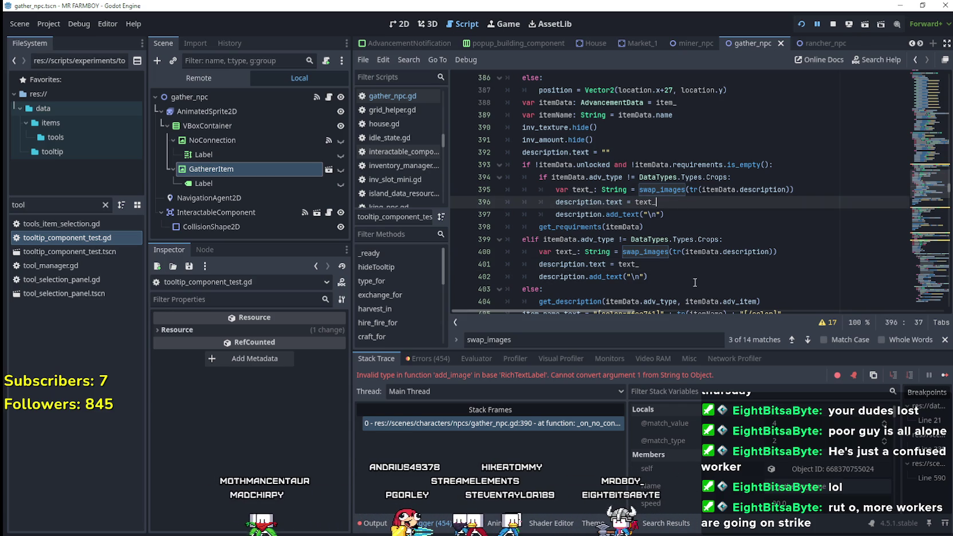
click(619, 216)
scroll(619, 221, down, 3)
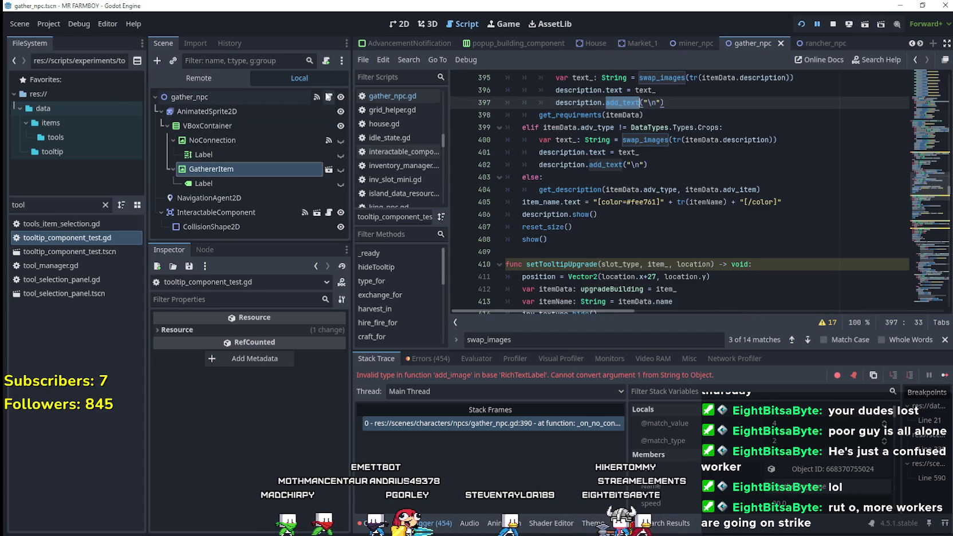
click(328, 96)
double_click(642, 194)
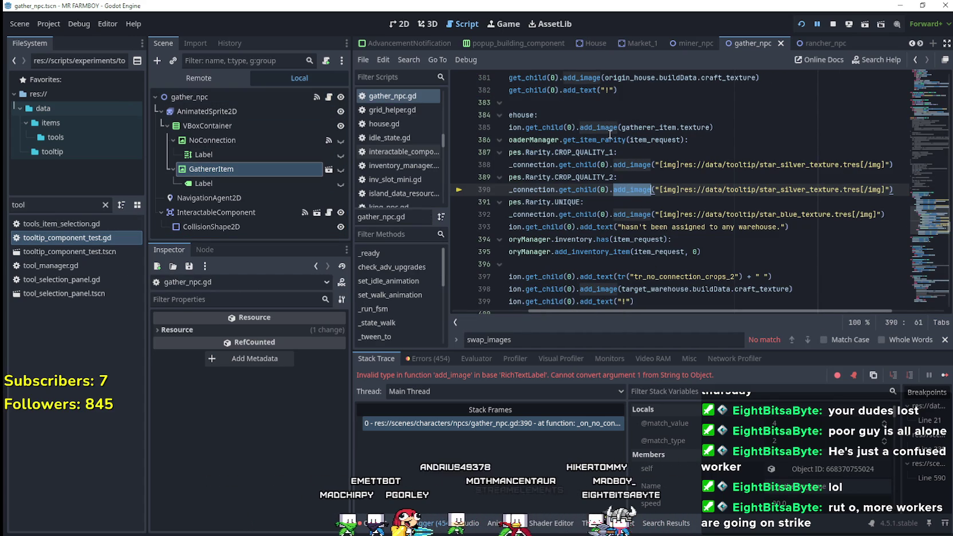
On line 388, replace add_image(...) with a text = assignment.
double_click(642, 169)
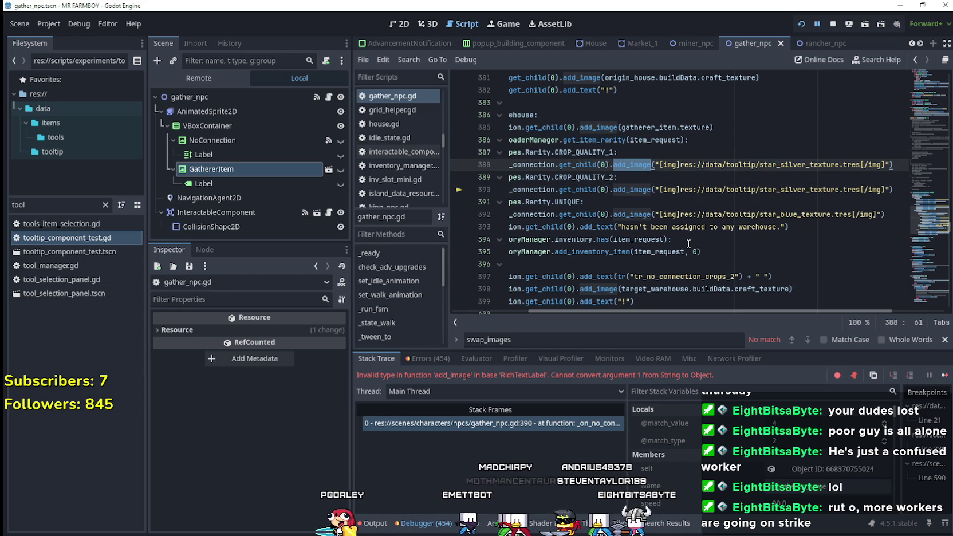
click(656, 165)
drag(619, 166, 614, 165)
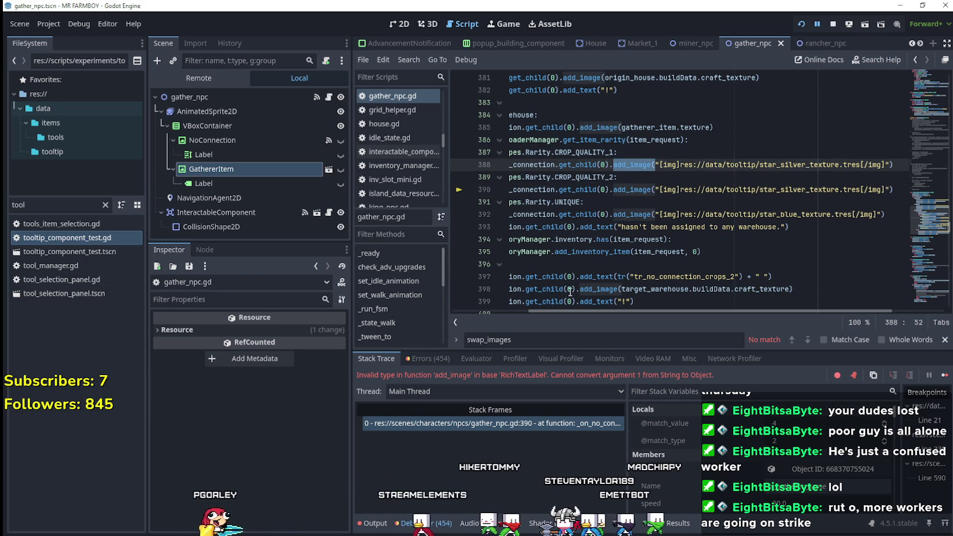
text(text =)
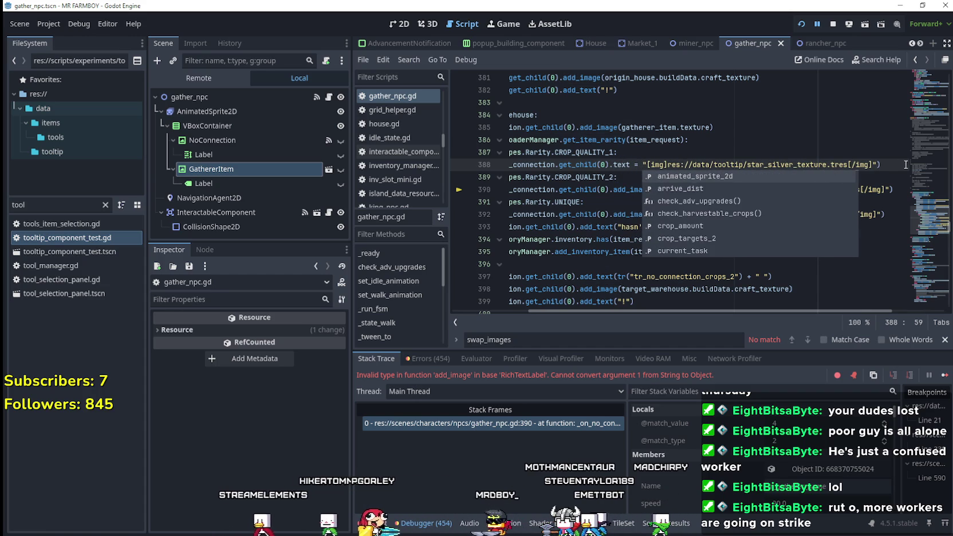
key(End)
key(BackSpace)
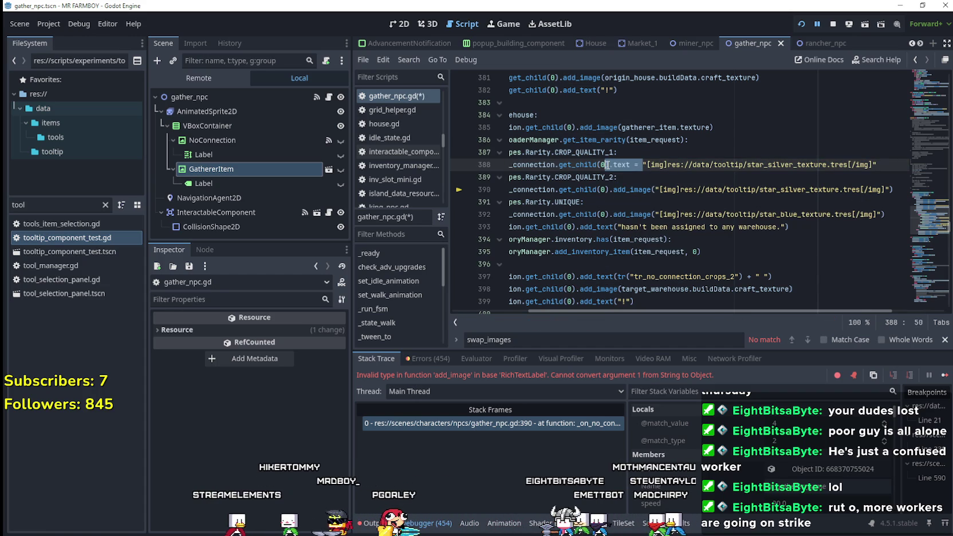
Switch lines 390 and 392 to text = assignments, save, and resume the game.
click(654, 189)
drag(640, 192, 613, 191)
text(text =)
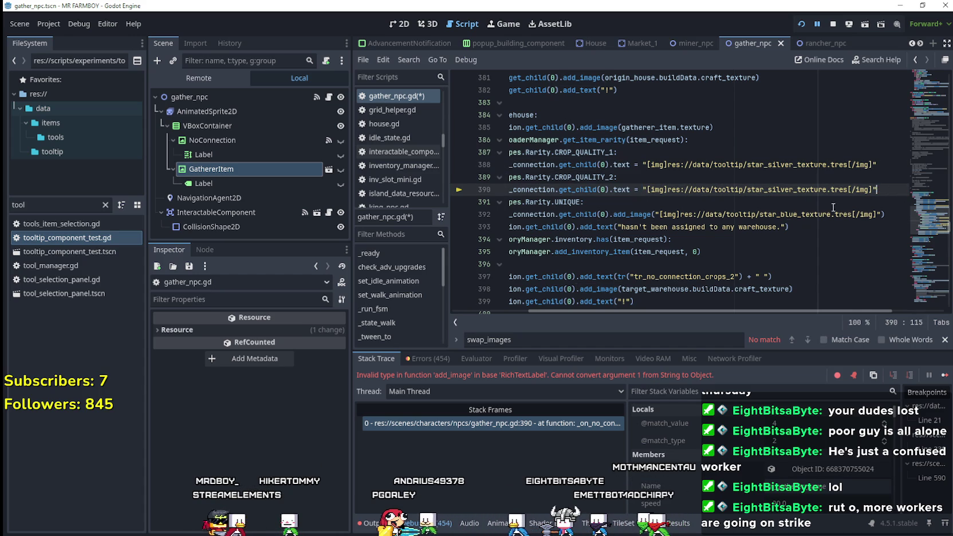
click(649, 217)
text(text =)
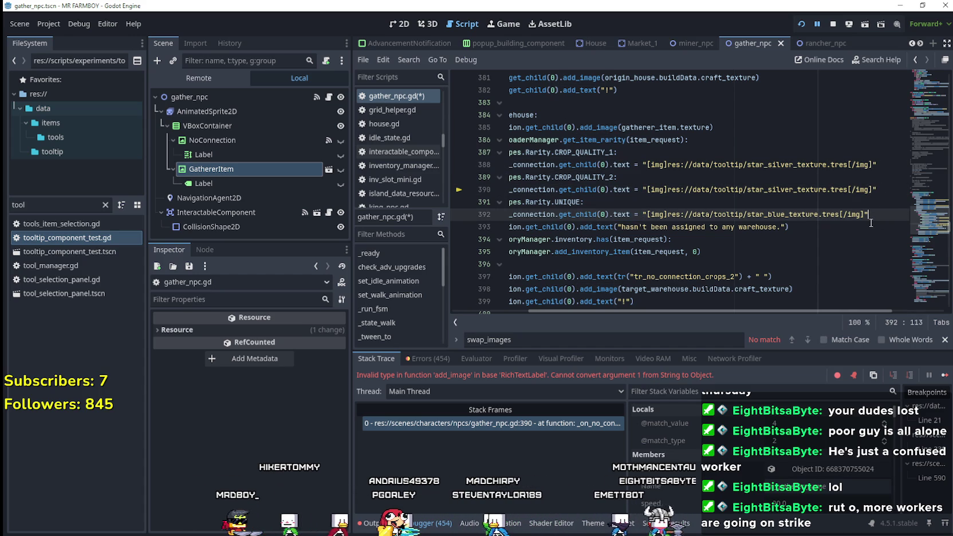
key(ctrl+s)
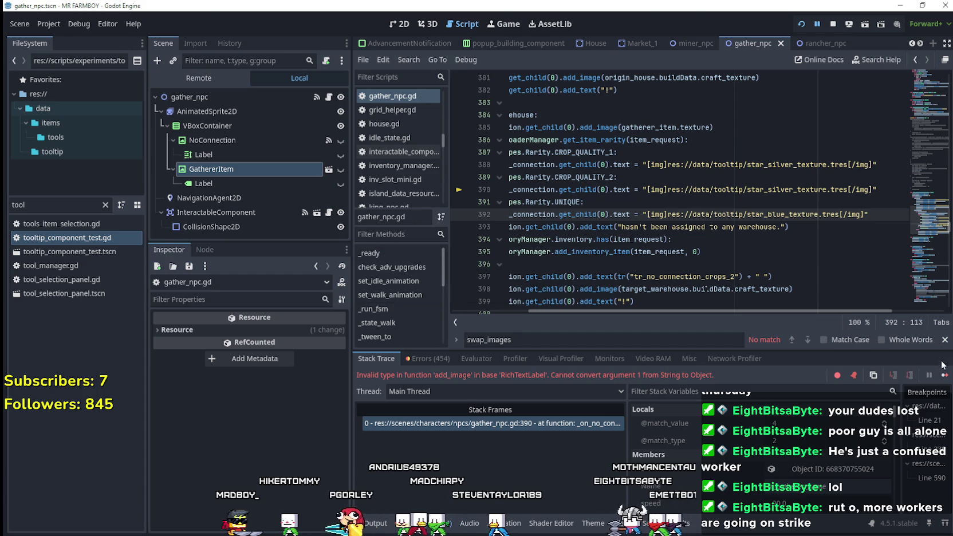
click(946, 375)
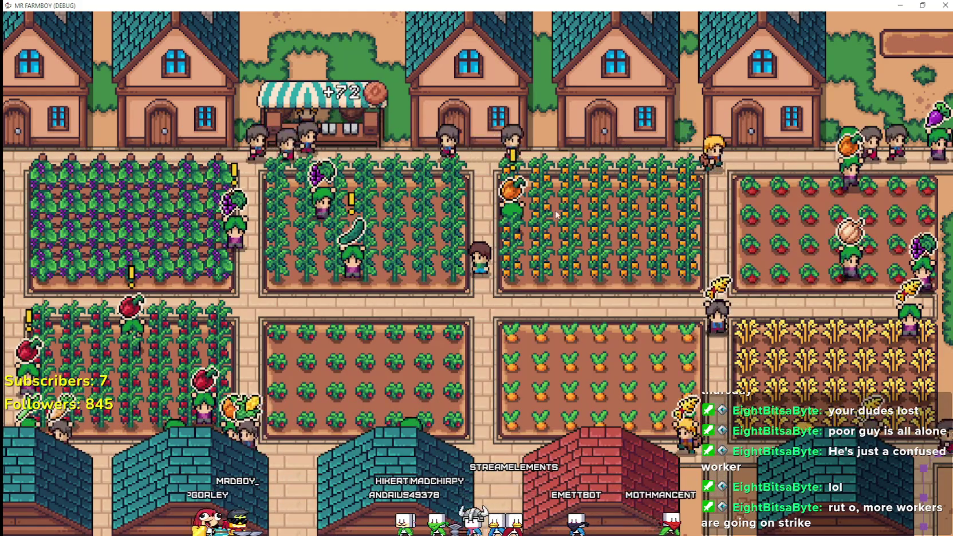
Pan around the farm in the running game to check the tooltip star.
drag(524, 169, 595, 162)
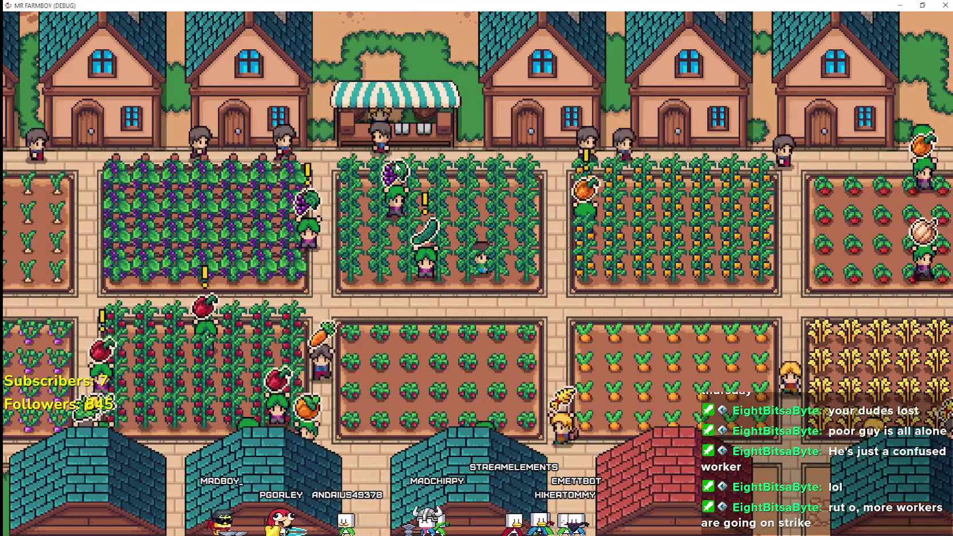
mouse_move(227, 315)
mouse_down()
mouse_move(285, 315)
mouse_move(362, 275)
mouse_move(401, 270)
mouse_up()
key(alt+Tab)
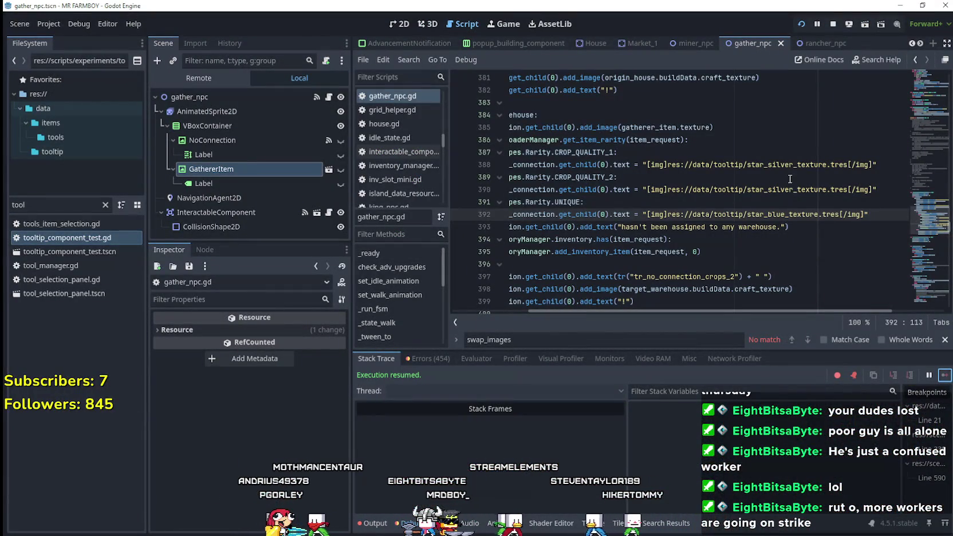
Change line 390's star_silver to star_gold and save the script.
drag(794, 189, 777, 190)
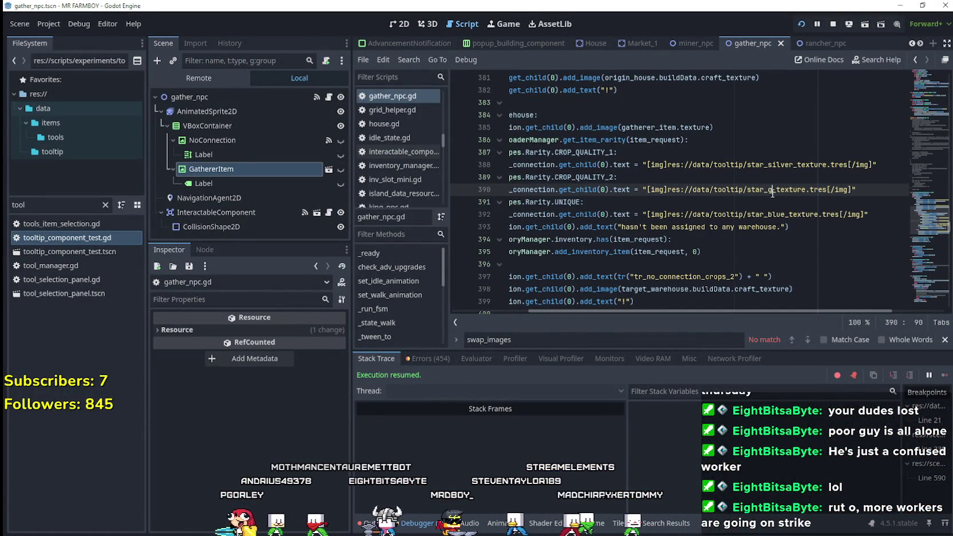
key(ctrl+s)
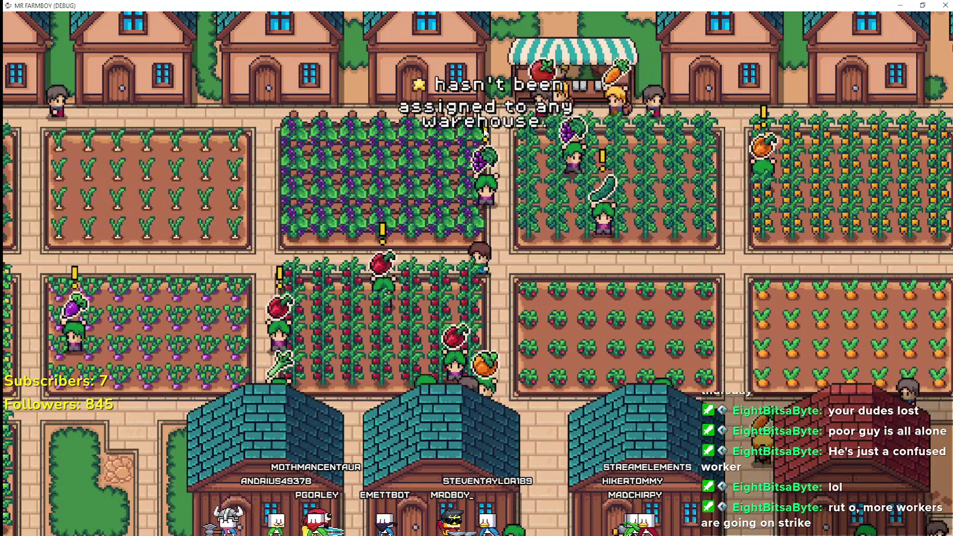
key(alt+Tab)
mouse_move(703, 227)
mouse_down()
mouse_move(510, 205)
mouse_move(509, 177)
mouse_up()
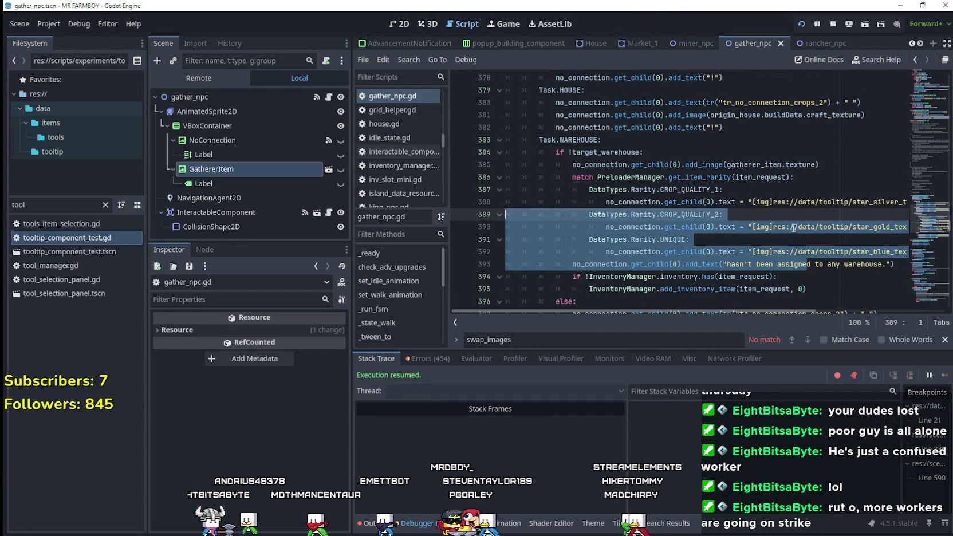
Rewrite line 388 as an add_text call that wraps the [img] silver star string.
click(793, 227)
drag(819, 165, 571, 165)
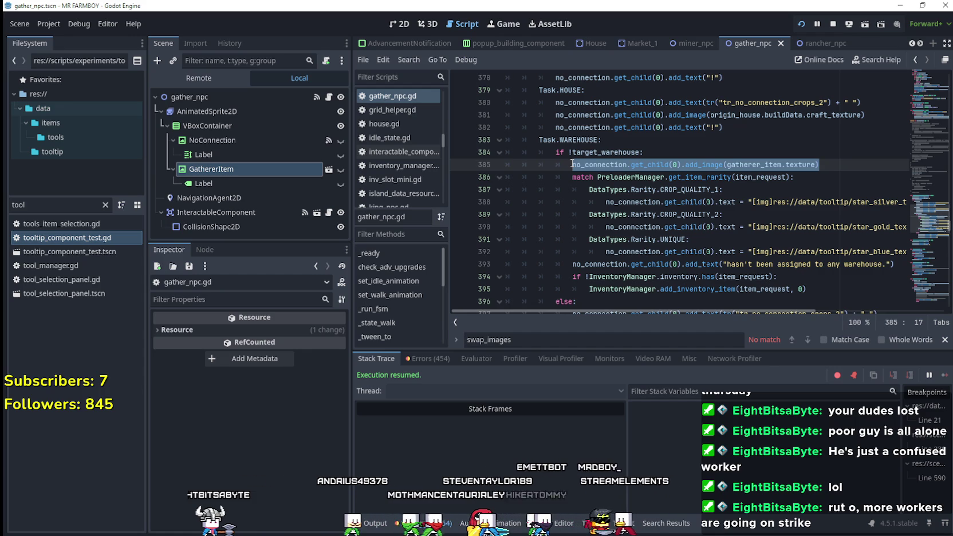
double_click(726, 202)
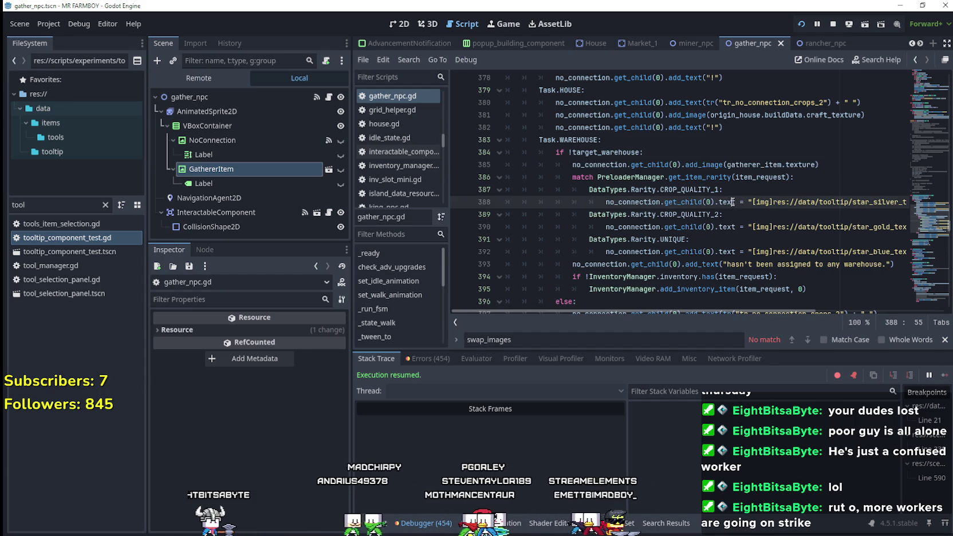
click(714, 263)
triple_click(727, 203)
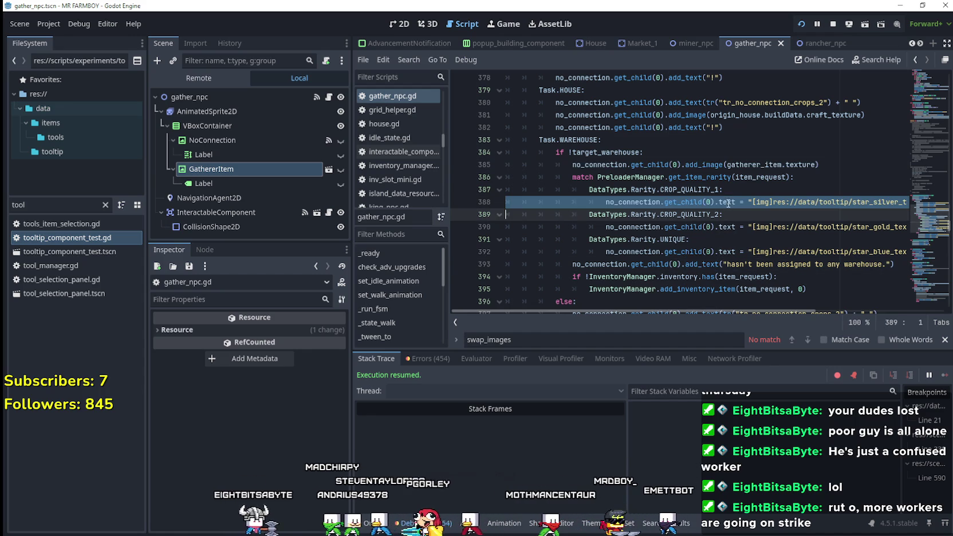
drag(719, 201, 749, 201)
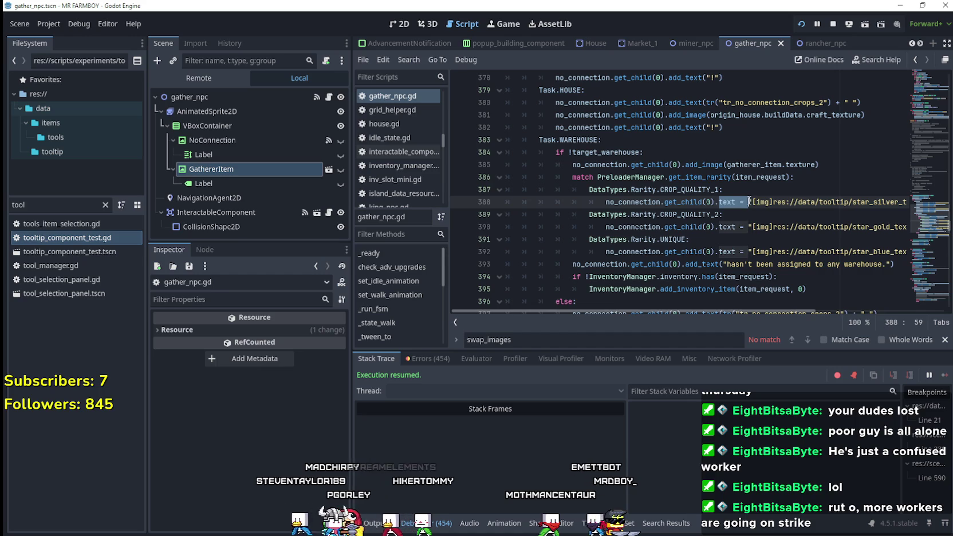
text(add_text)
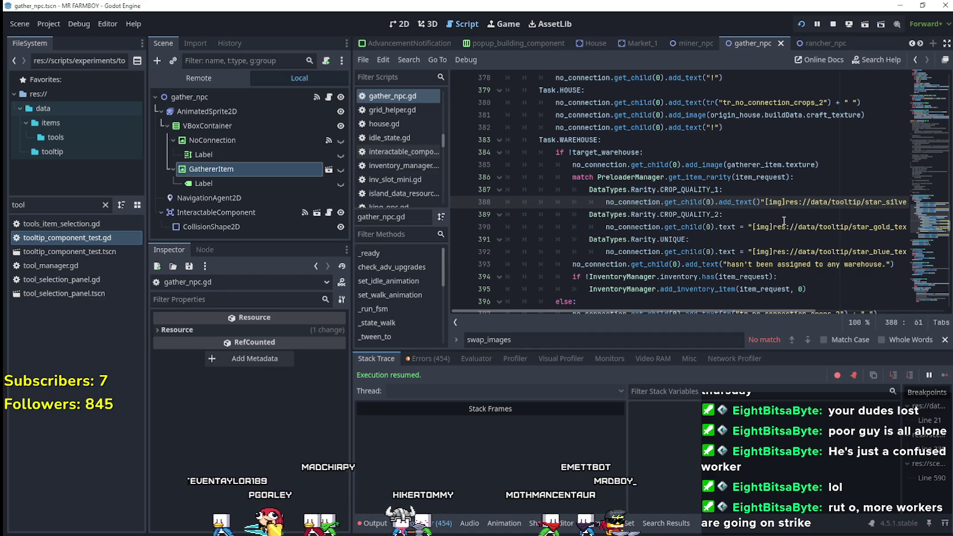
drag(768, 202, 913, 201)
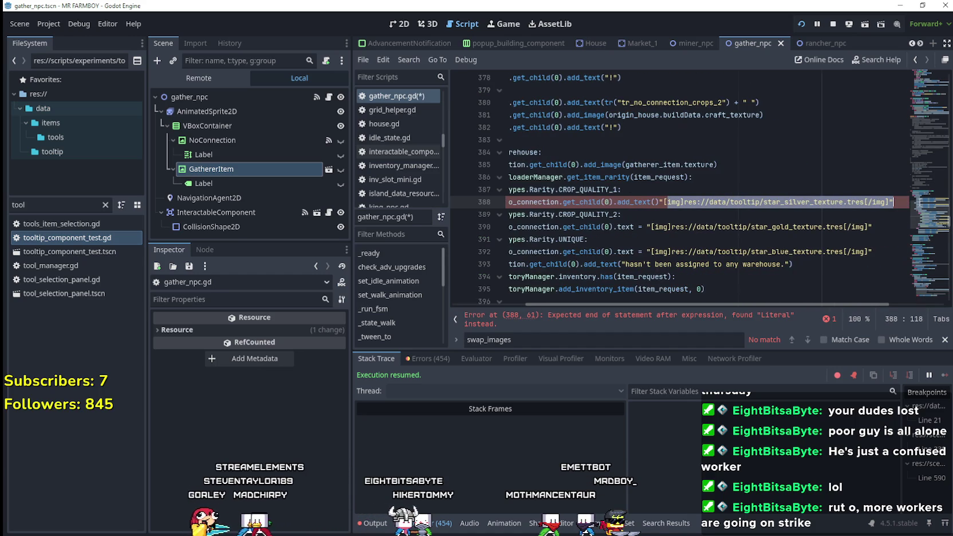
click(887, 201)
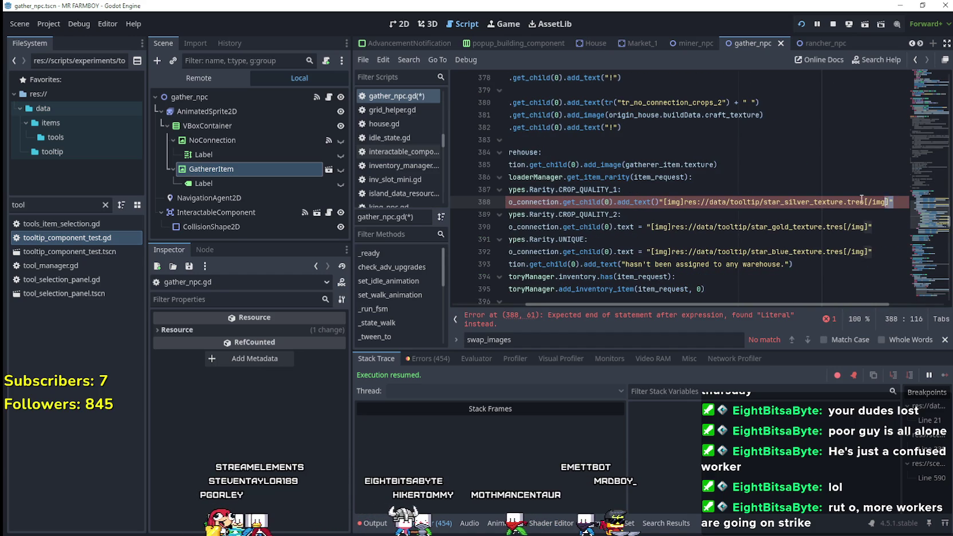
shift+click(656, 201)
key(ctrl+x)
key(Left)
key(ctrl+v)
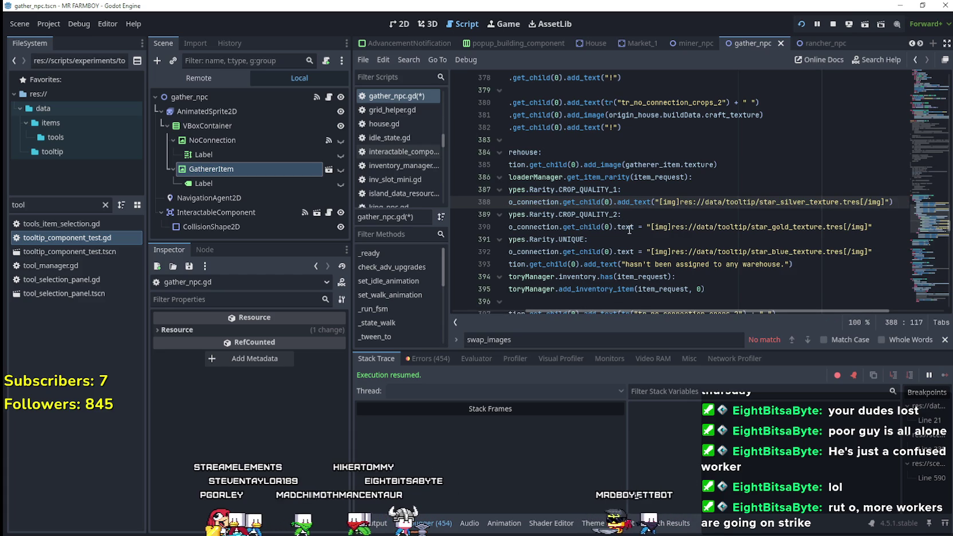
Copy the silver add_text call over the star lines 390 and 392.
drag(639, 202, 904, 204)
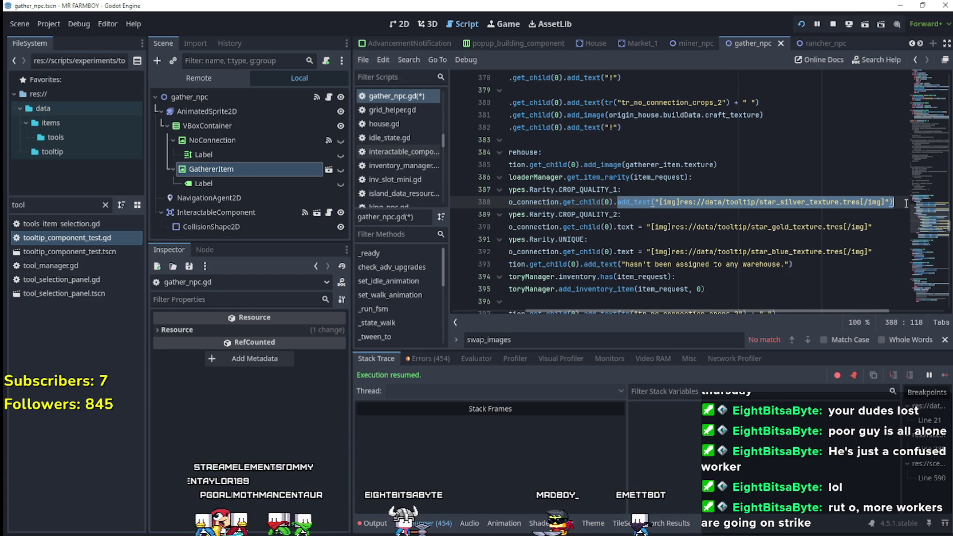
key(ctrl+c)
drag(617, 227, 873, 228)
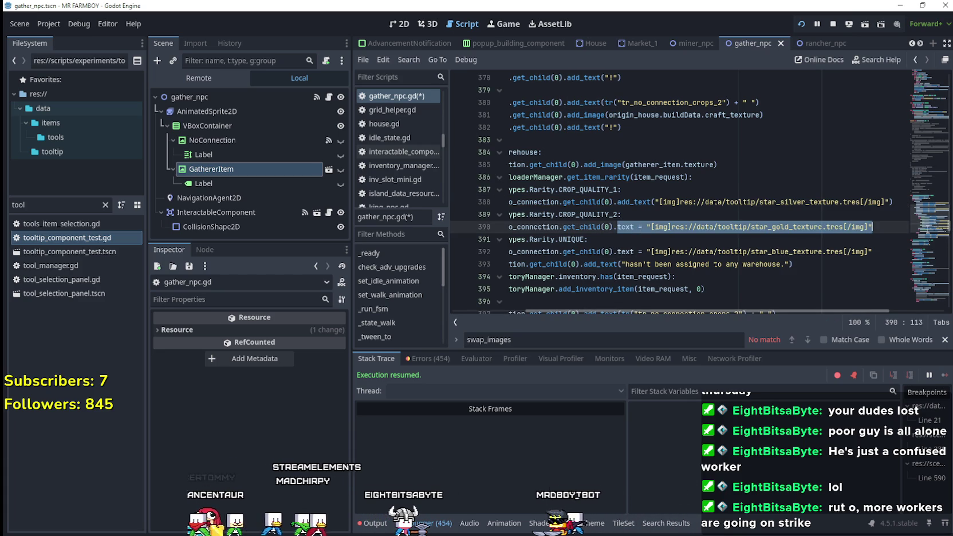
key(ctrl+v)
drag(634, 252, 873, 252)
key(ctrl+v)
Rename the pasted stars to star_gold and star_blue, then save the script.
click(782, 227)
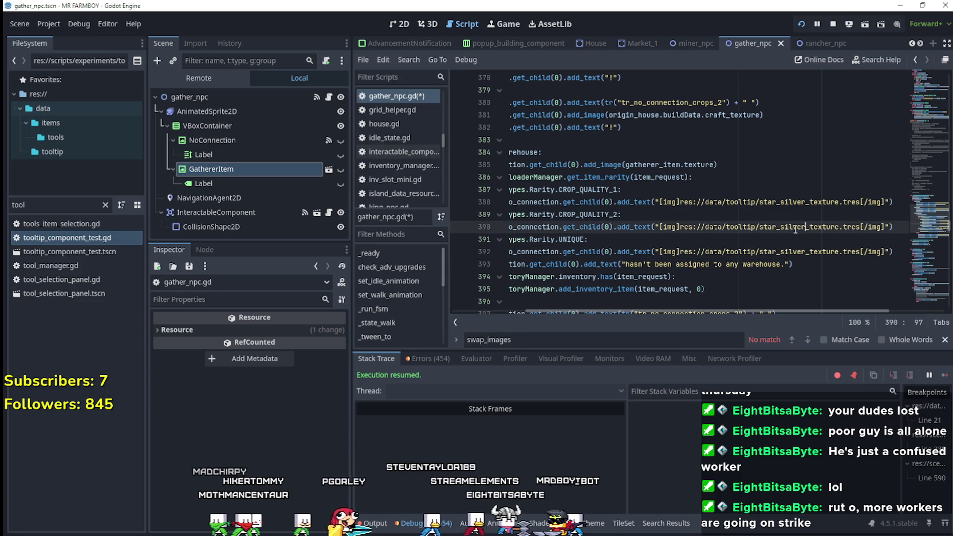
key(Delete)
key(Delete)
key(Delete)
text(gold)
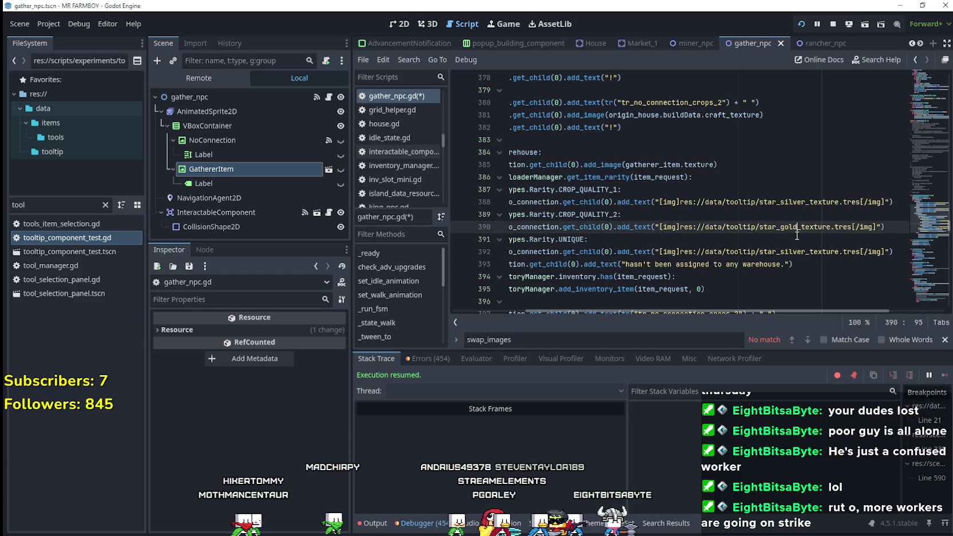
click(804, 251)
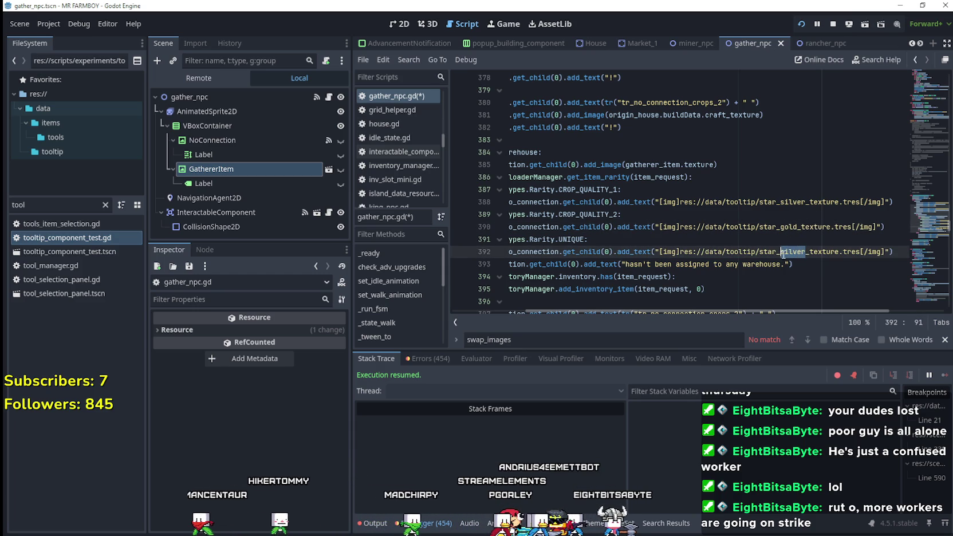
text(blue)
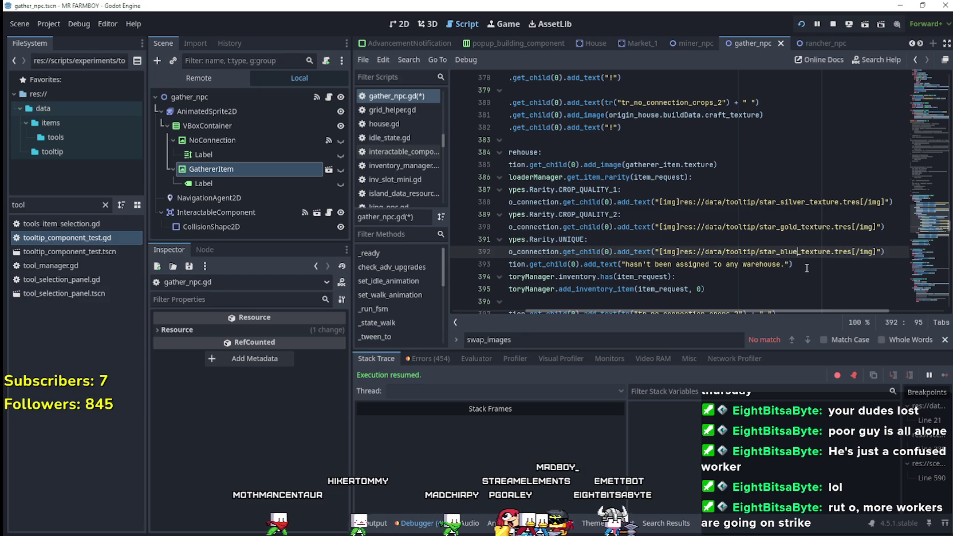
click(804, 261)
key(ctrl+s)
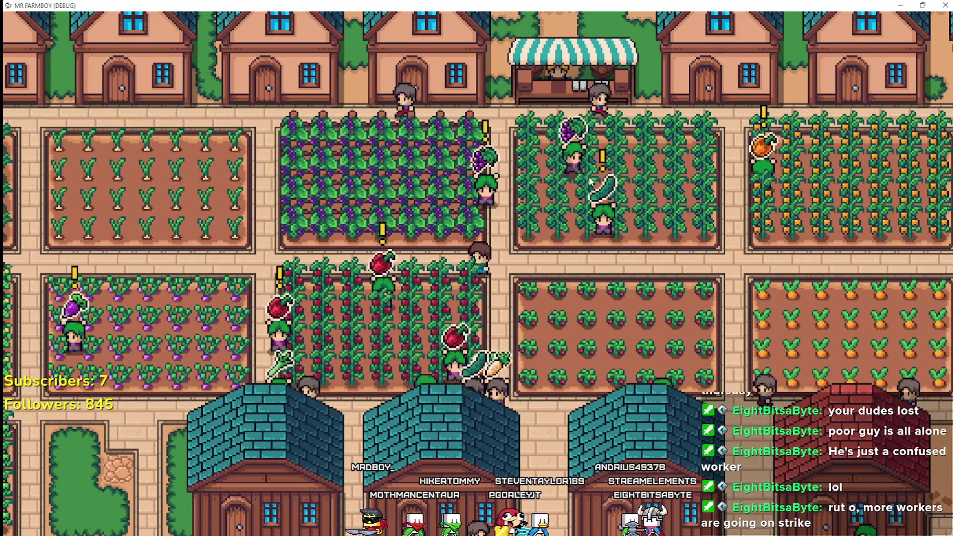
Undo the add_text edits, reverting the rarity lines to text assignments.
key(alt+Tab)
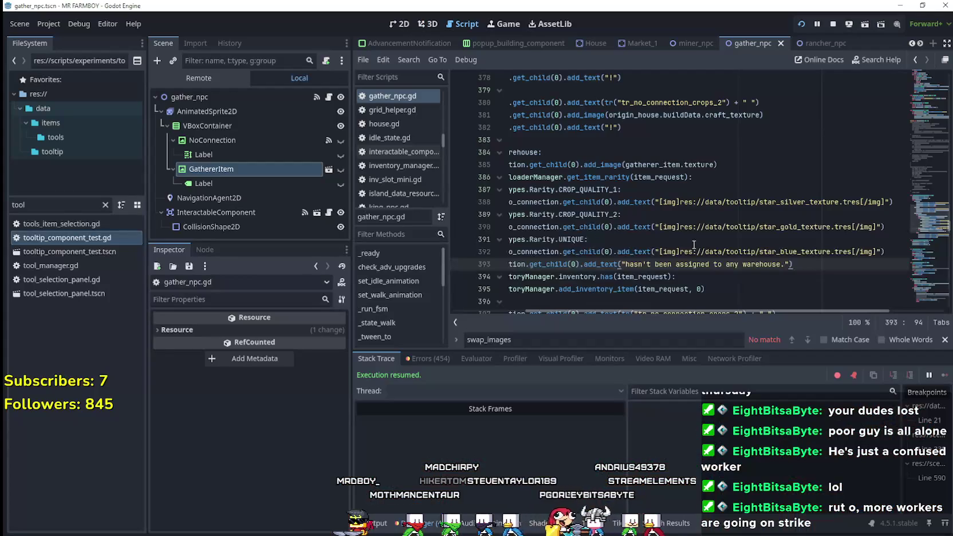
click(617, 252)
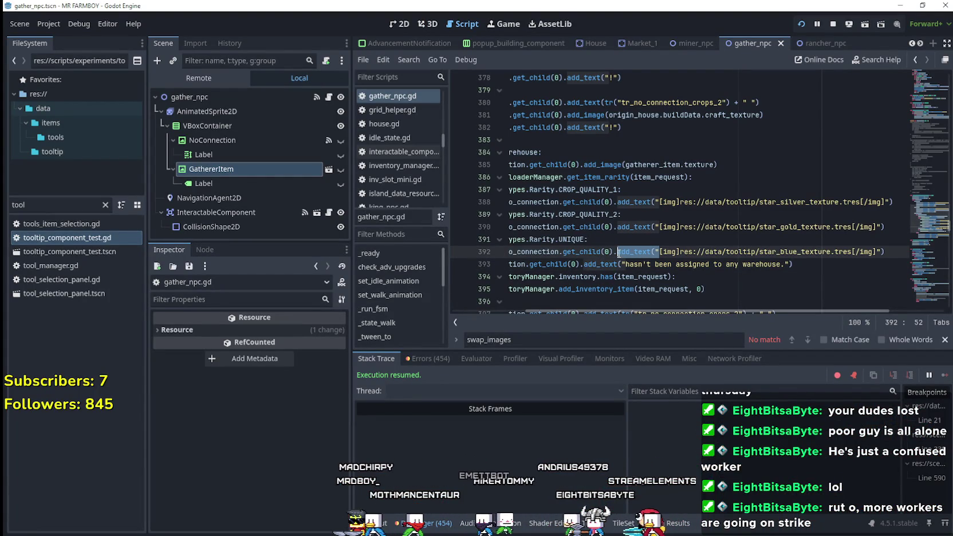
click(621, 252)
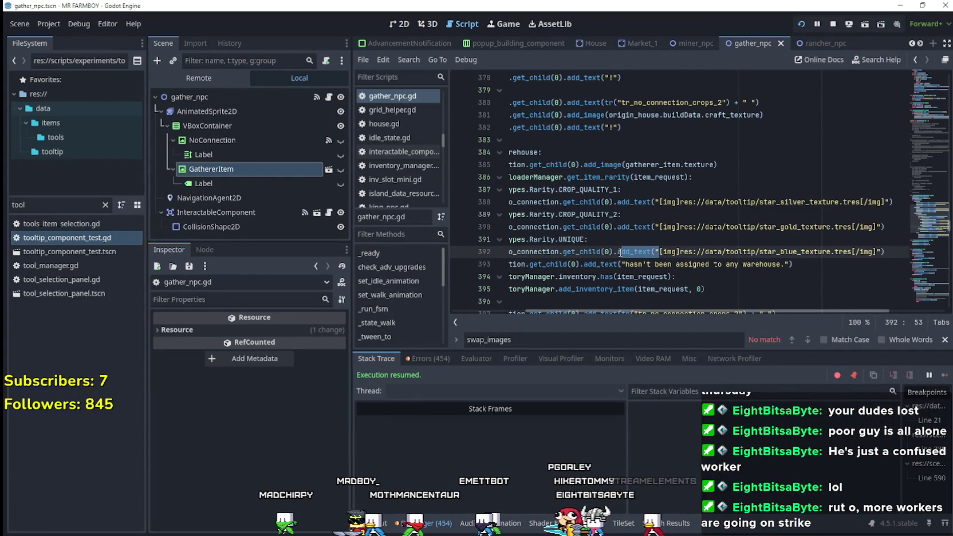
key(ctrl+z)
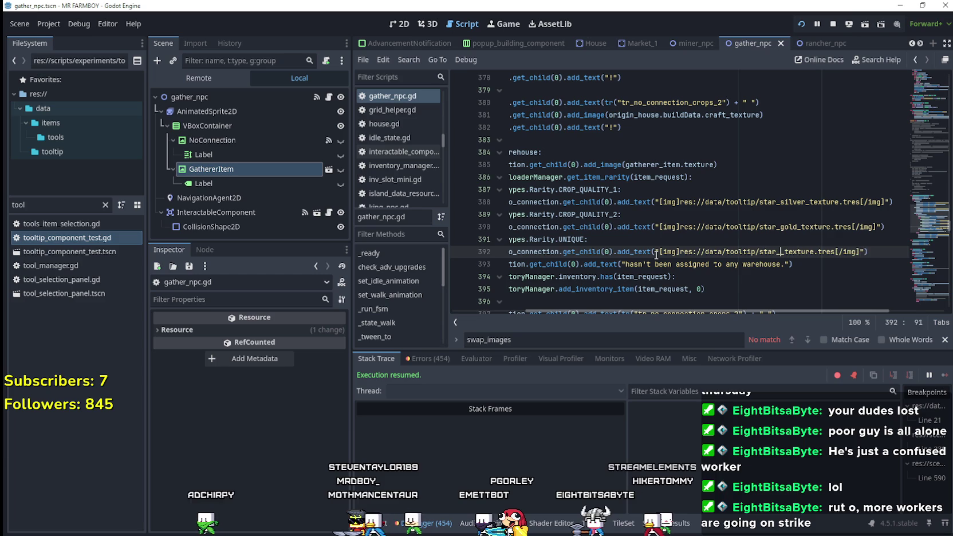
key(ctrl+z)
key(ctrl+z)
key(ctrl+z)
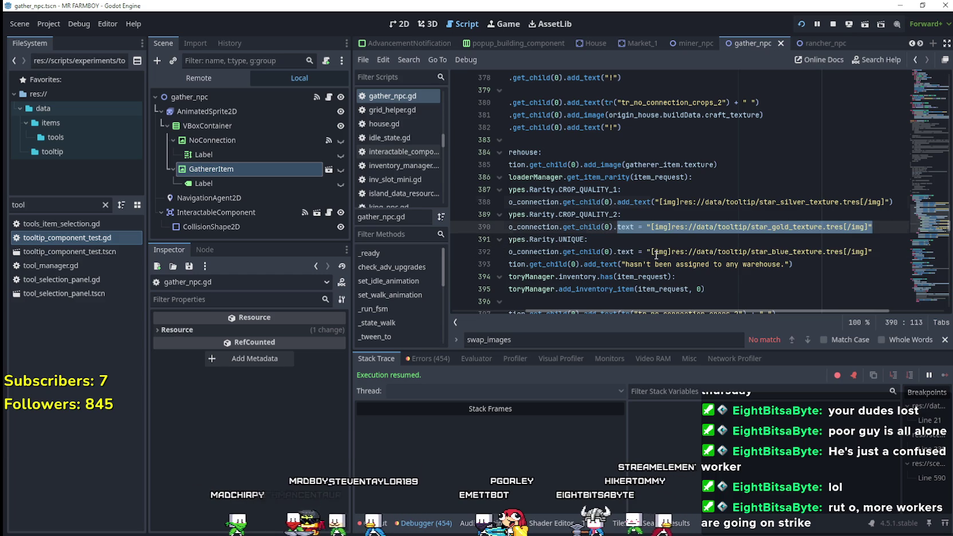
key(ctrl+z)
key(ctrl+z)
Make the silver and gold star lines append with +=, then run the game with F5.
click(639, 203)
text(+=)
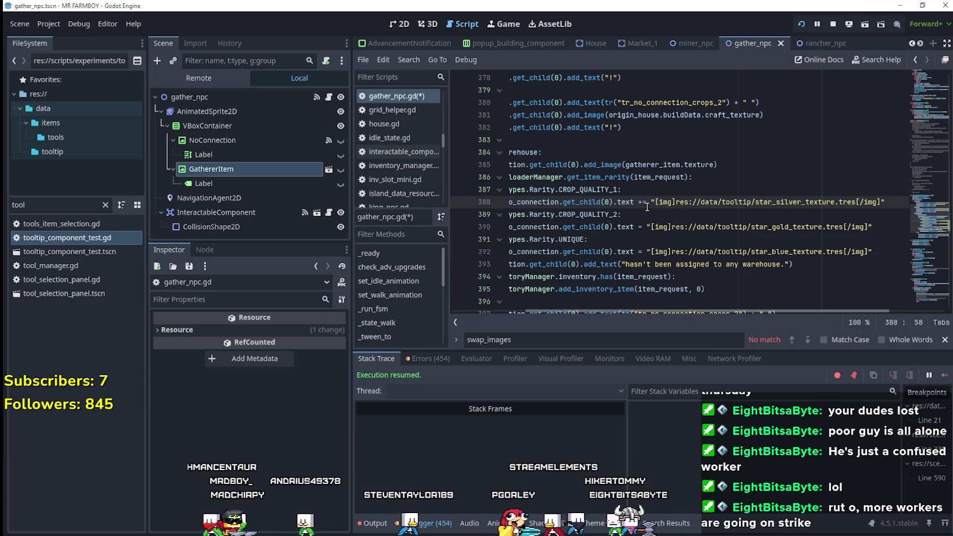
click(644, 228)
text(+)
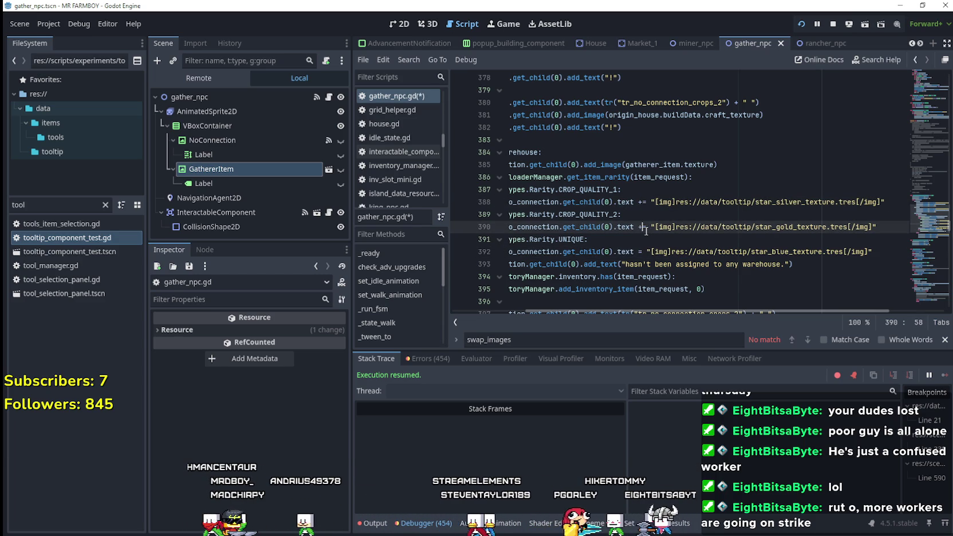
click(640, 252)
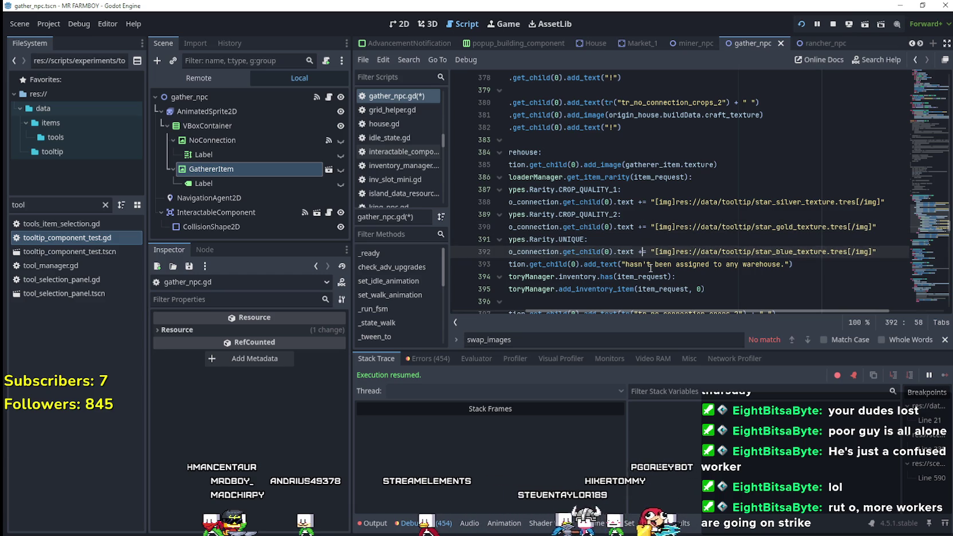
key(F5)
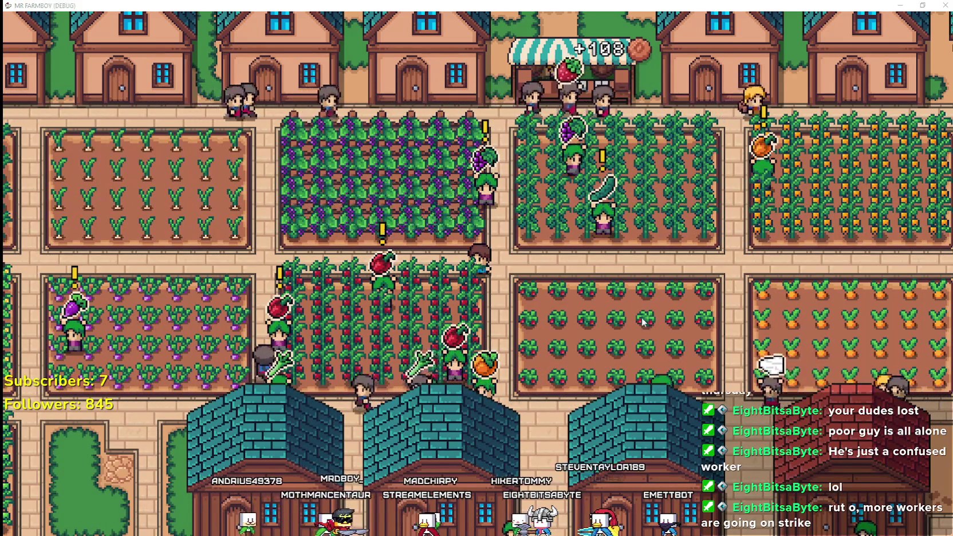
Review the rarity match block and warehouse message, then widen the code editing area.
key(alt+Tab)
drag(718, 164, 511, 166)
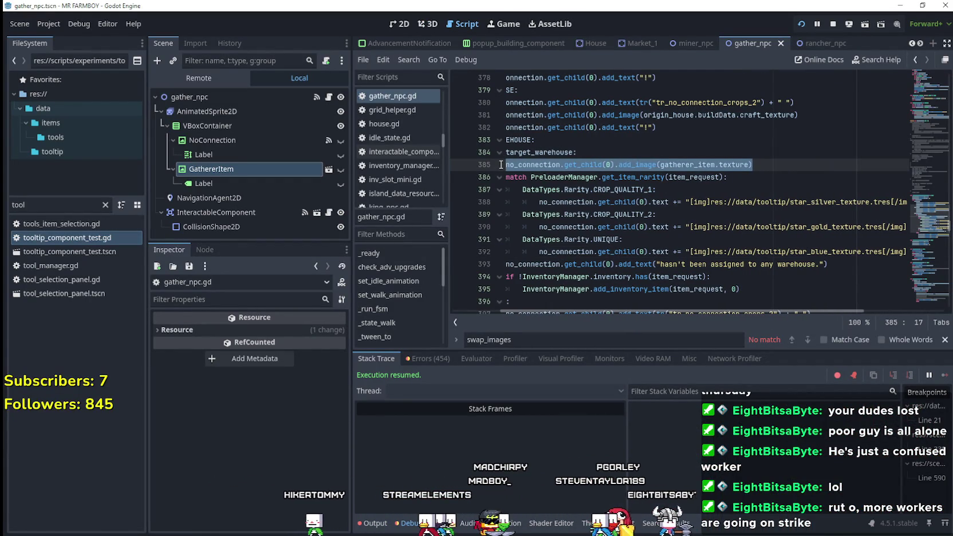
drag(726, 252, 506, 177)
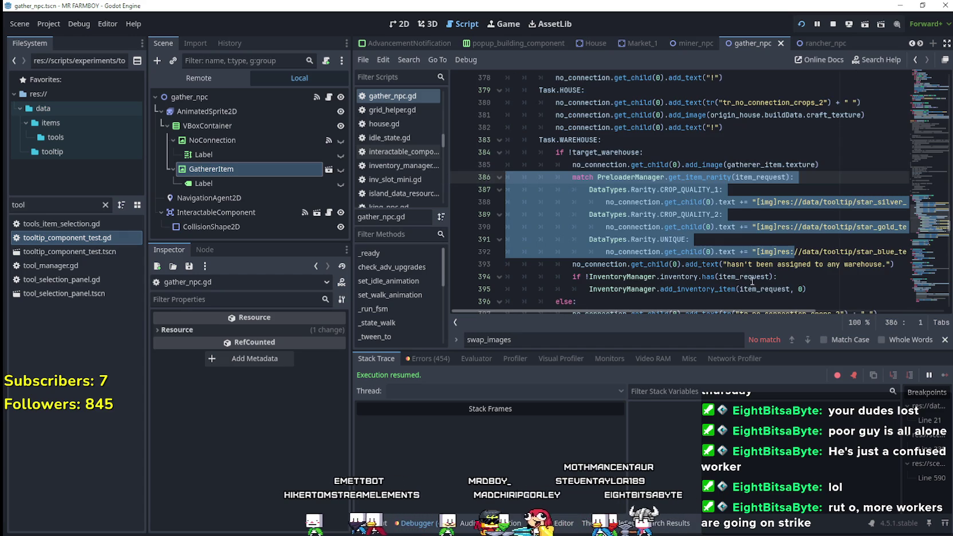
click(763, 269)
drag(806, 265, 915, 265)
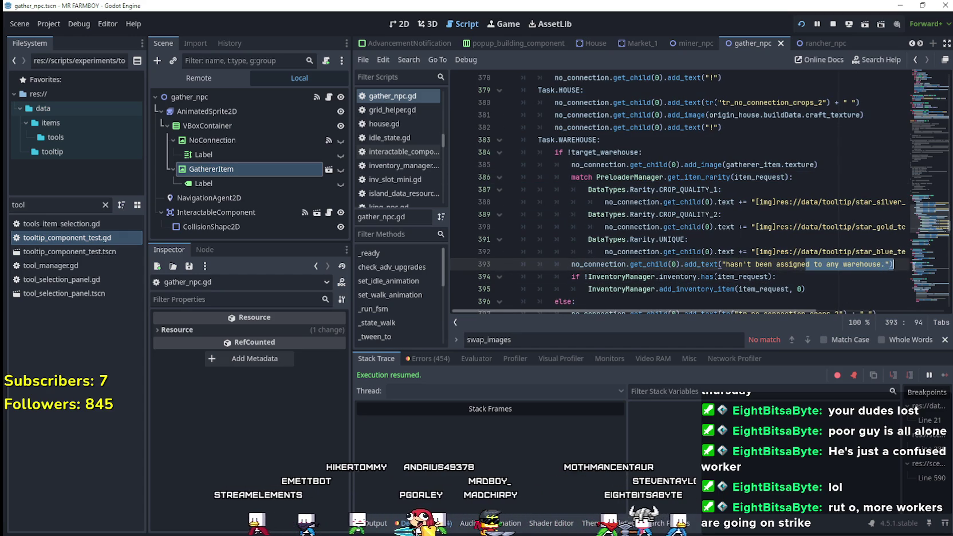
click(741, 253)
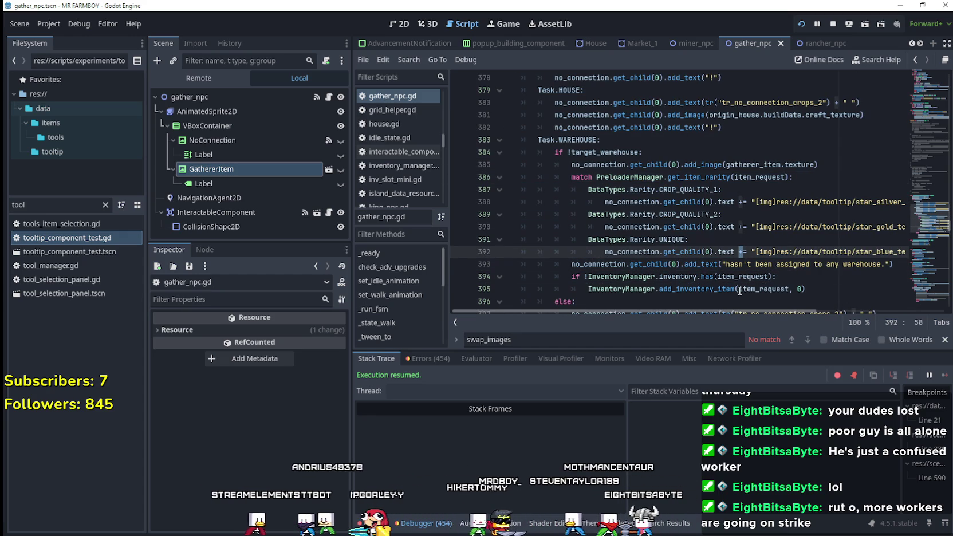
mouse_move(738, 278)
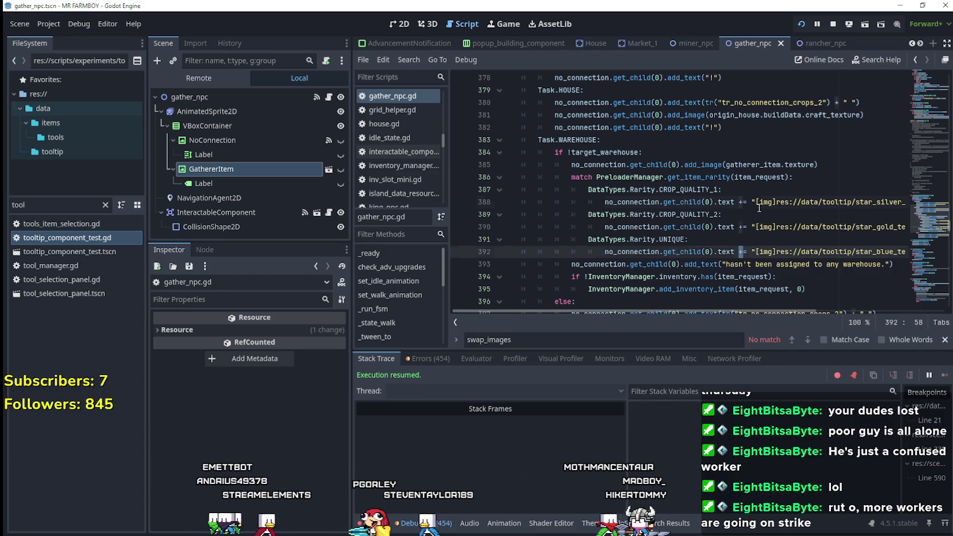
click(756, 202)
scroll(813, 235, up, 1)
scroll(825, 240, up, 3)
scroll(813, 223, down, 3)
scroll(800, 204, down, 2)
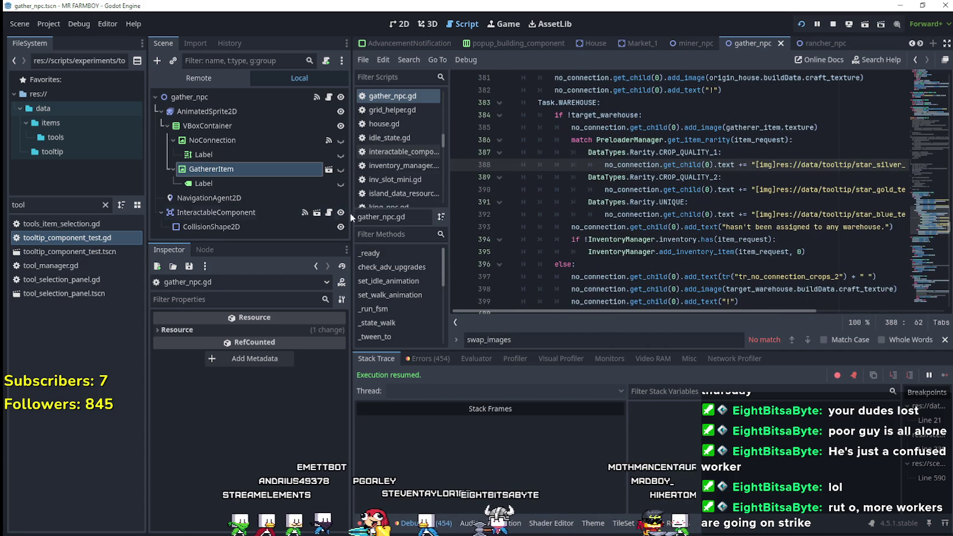
drag(351, 212, 307, 212)
Try changing += to = on the star lines, then undo to restore +=.
click(877, 213)
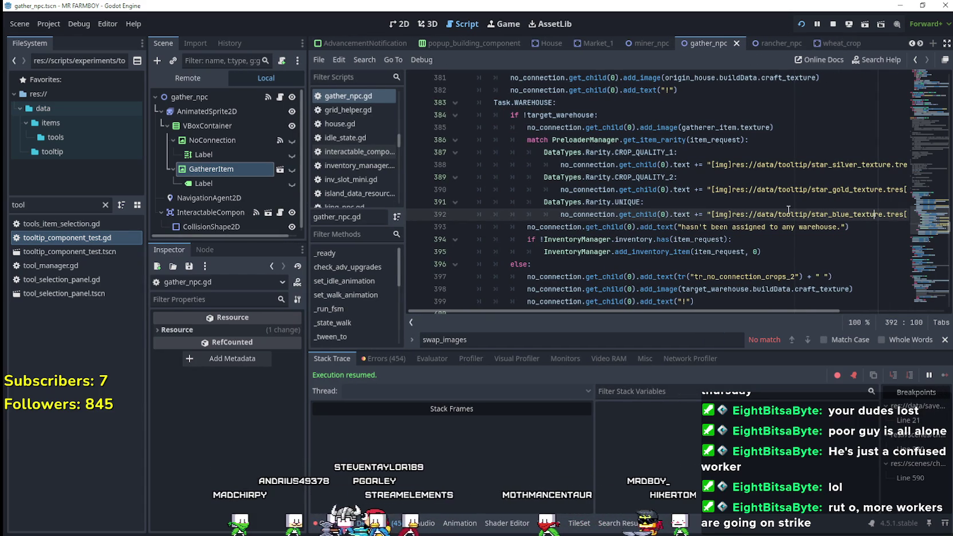
key(Delete)
key(Up)
key(Up)
key(Delete)
key(Up)
key(Up)
key(Delete)
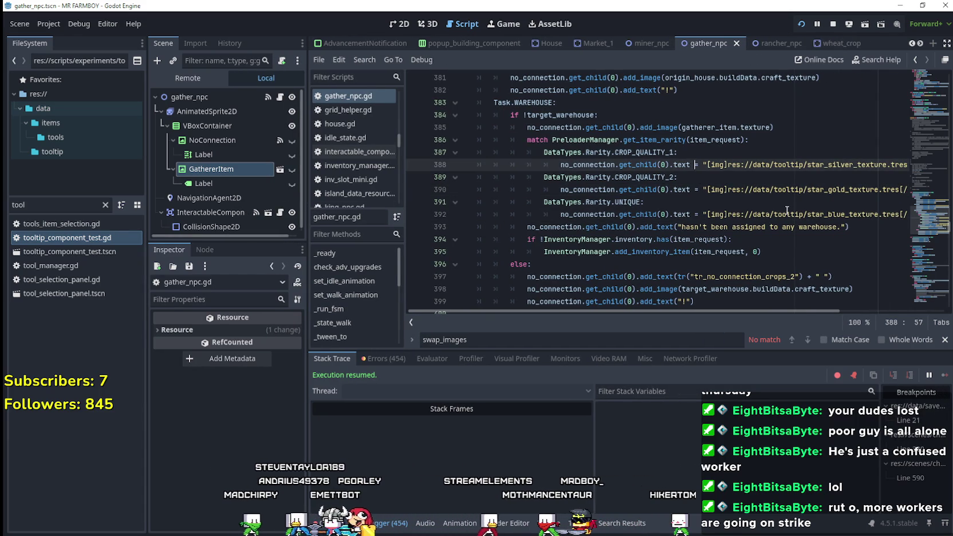
key(ctrl+z)
key(ctrl+z)
key(ctrl+z)
key(ctrl+z)
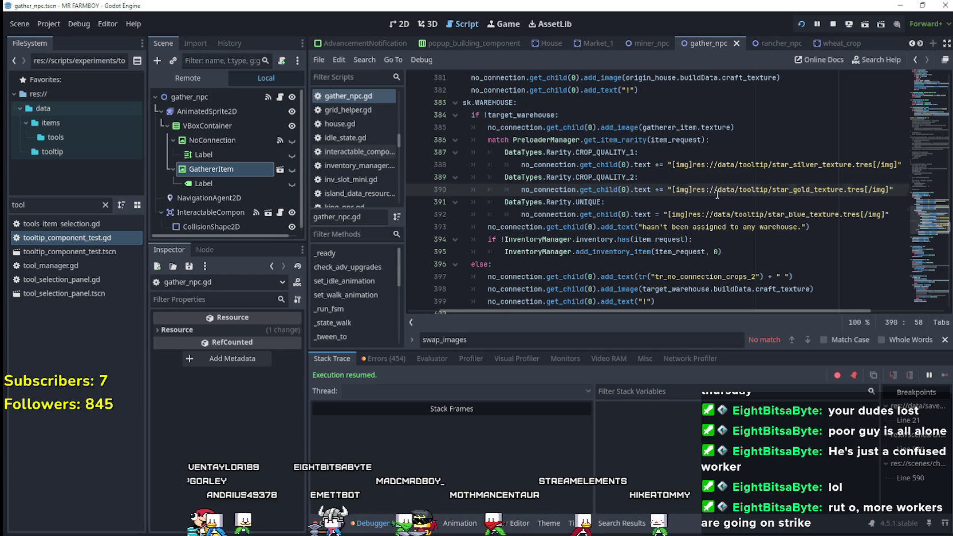
key(ctrl+z)
click(644, 166)
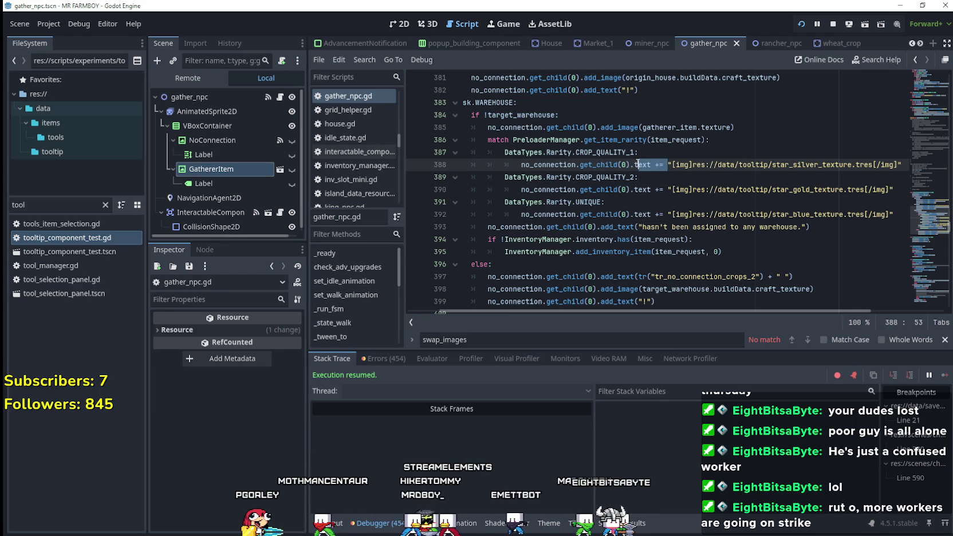
Replace line 388's text += with add_text() wrapping the silver star [img] string.
drag(634, 164, 663, 164)
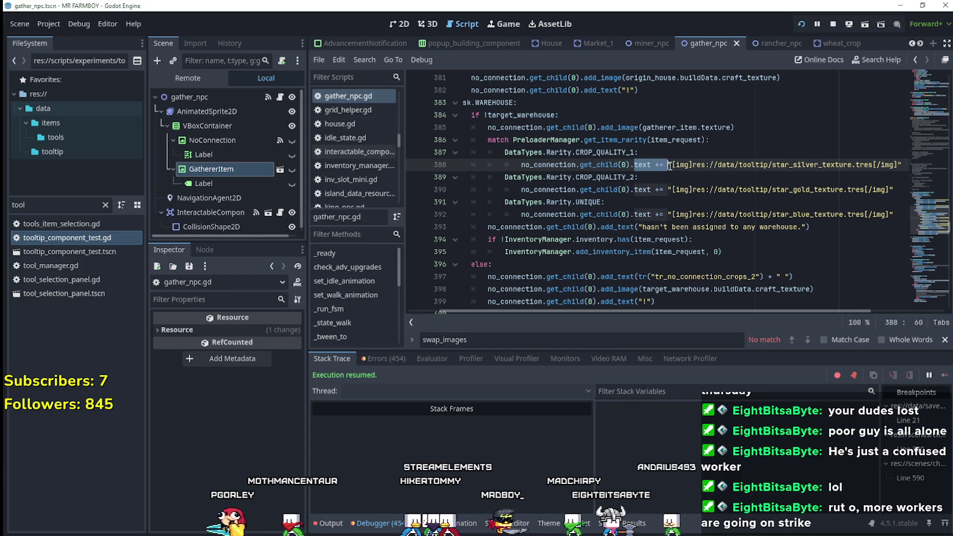
text(add)
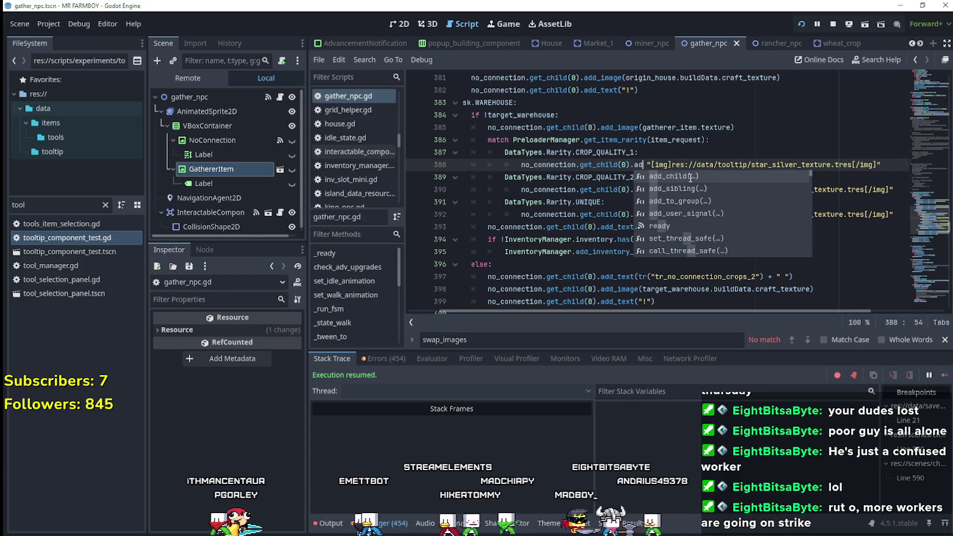
text(_text)
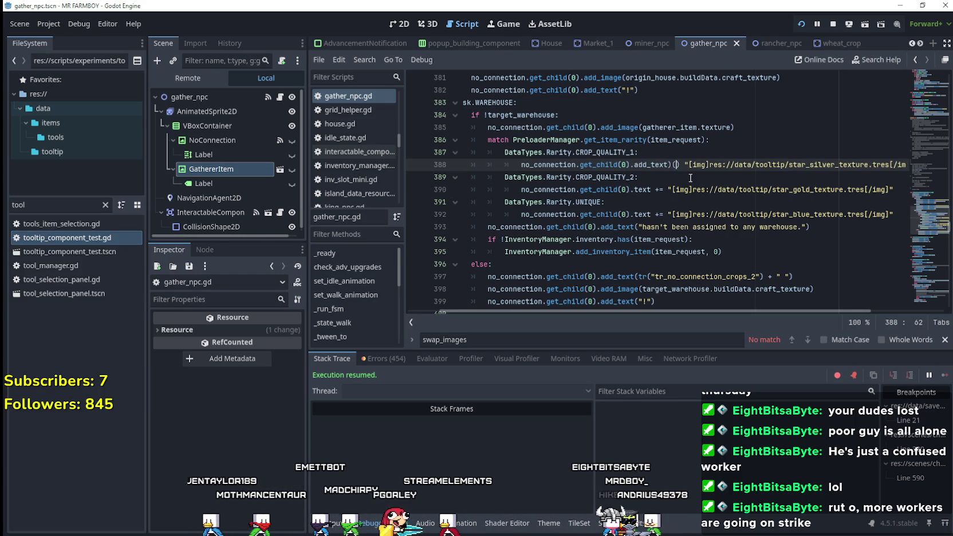
text(()
drag(681, 164, 920, 162)
key(ctrl+c)
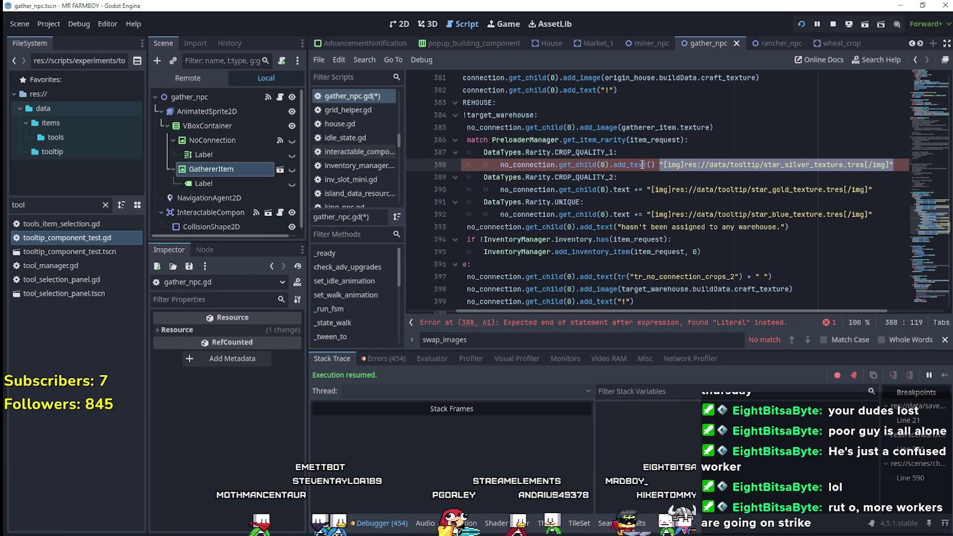
click(650, 165)
key(ctrl+v)
key(ctrl+z)
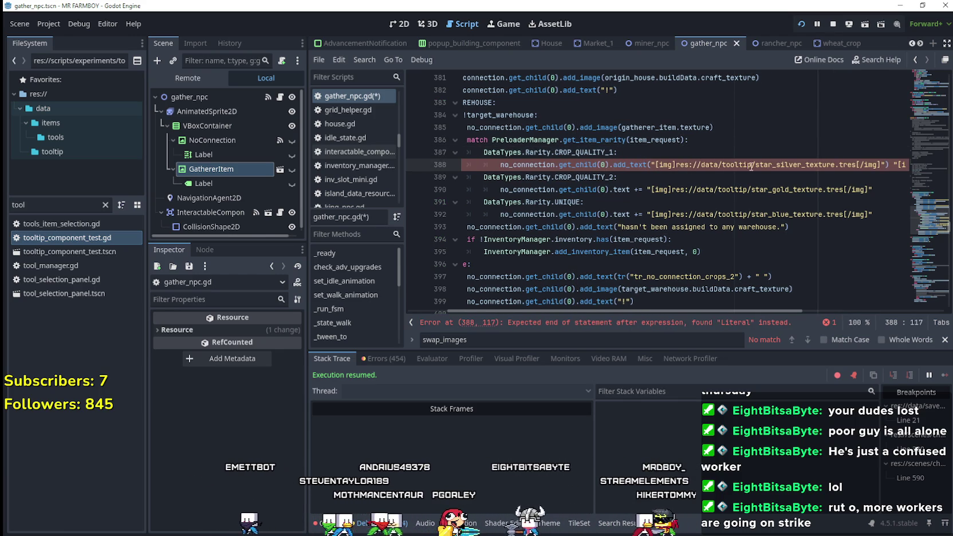
key(shift+End)
text())
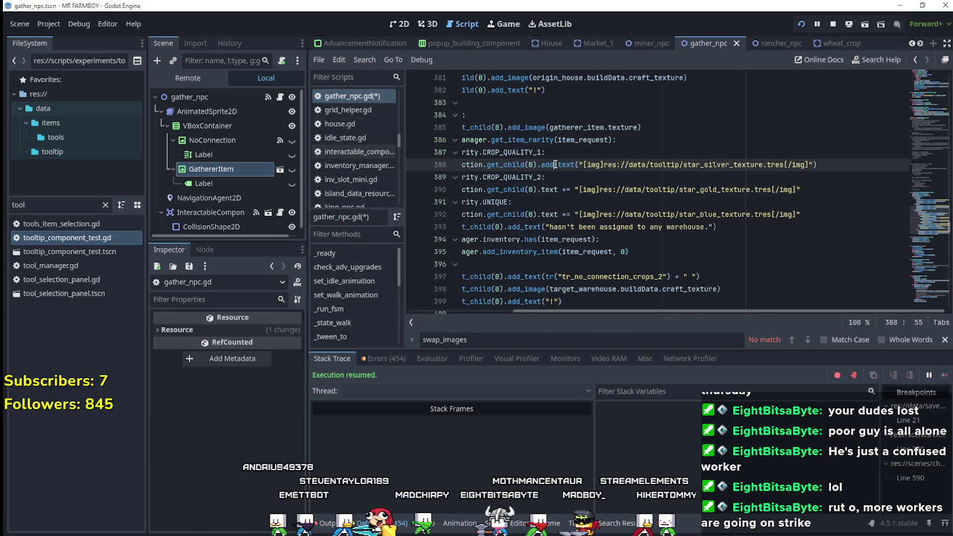
Copy that add_text call over the CROP_QUALITY_2 line 390 and save the script.
drag(555, 164, 863, 160)
key(ctrl+c)
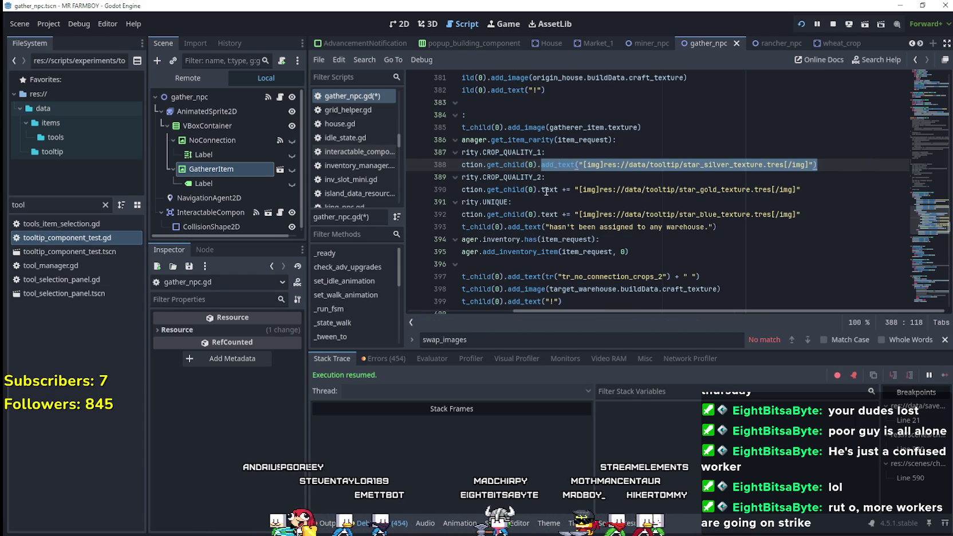
double_click(546, 190)
key(shift+End)
key(ctrl+v)
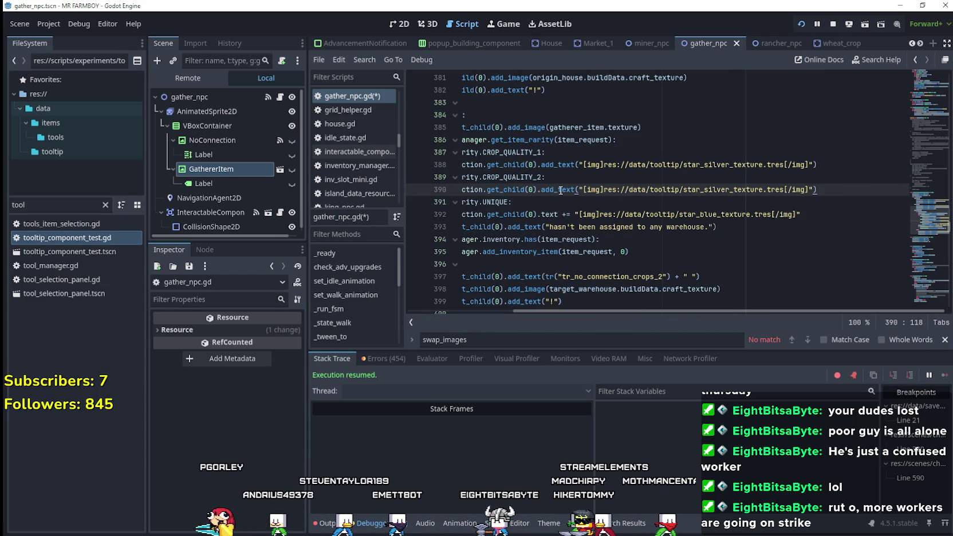
key(ctrl+s)
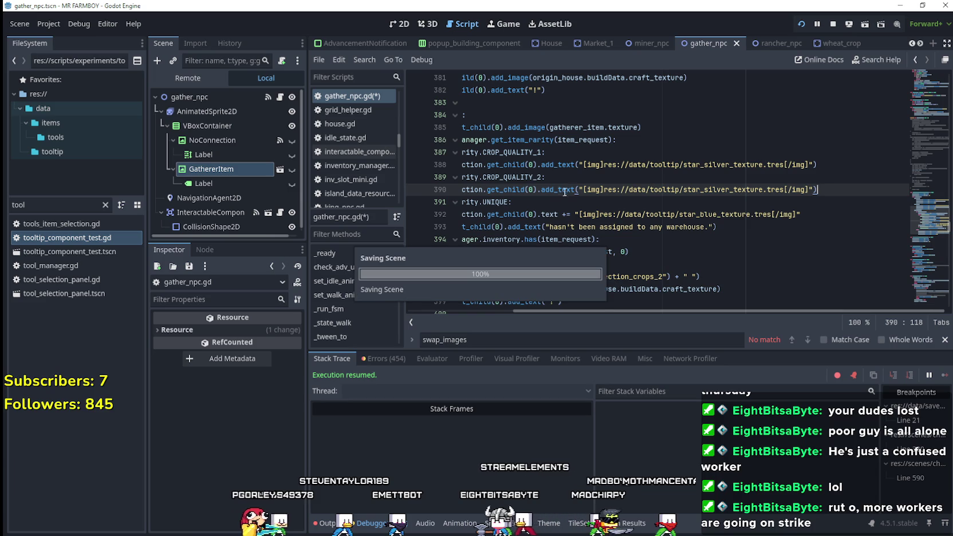
click(572, 203)
key(alt+Tab)
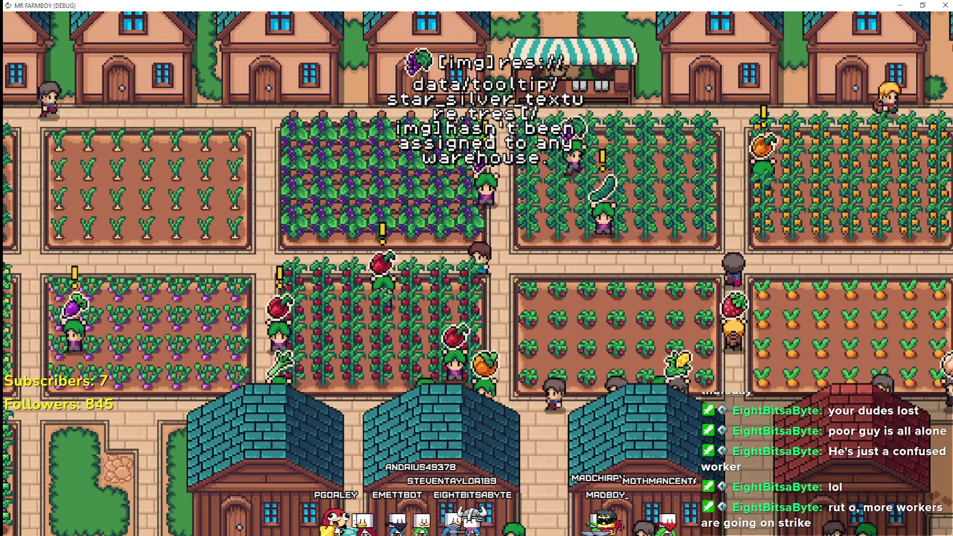
Strip the [img] tags from line 390's star path and save to test the bare path.
key(alt+Tab)
mouse_move(605, 166)
mouse_down()
mouse_move(584, 166)
mouse_move(584, 189)
mouse_up()
key(BackSpace)
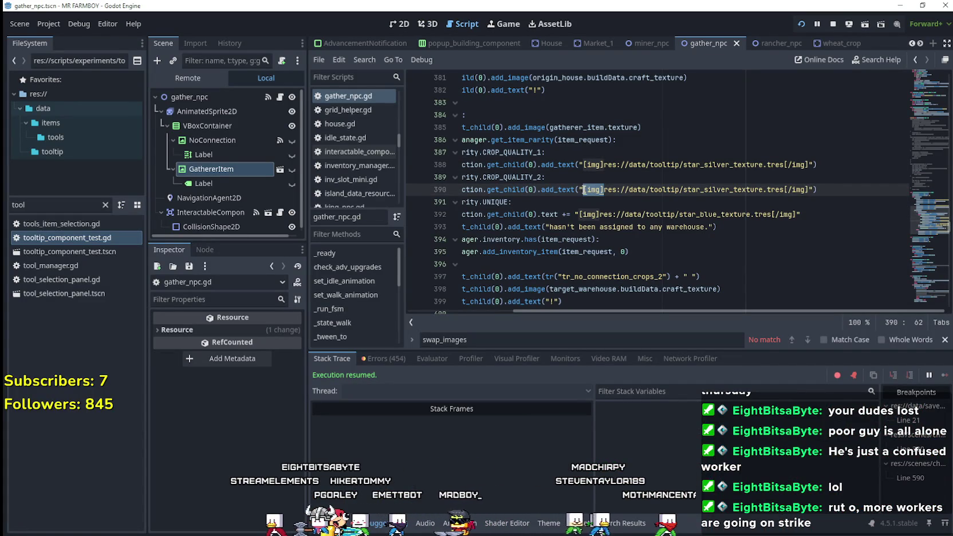
drag(788, 189, 745, 189)
key(BackSpace)
click(750, 197)
key(ctrl+s)
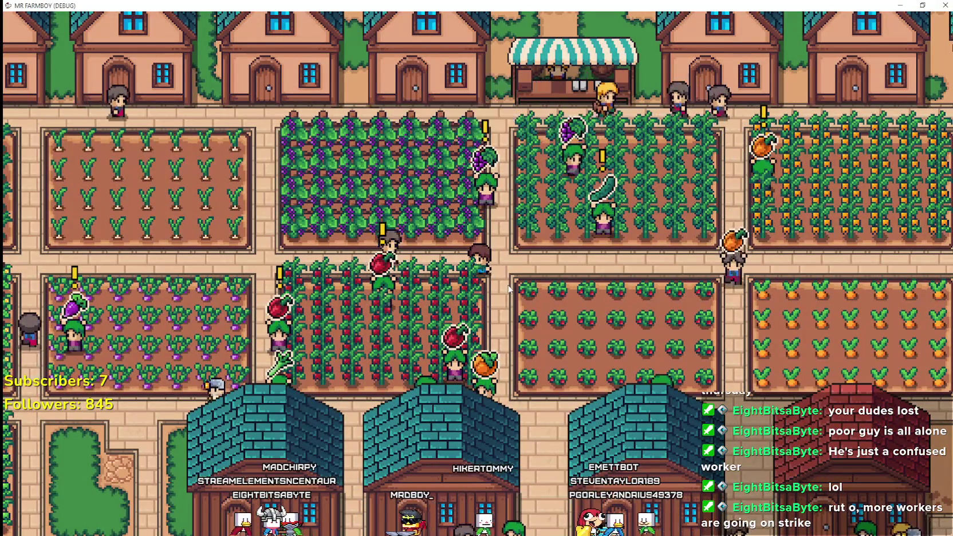
Try removing the path's quotes, undo back to the [img]-tagged call, save and relaunch.
key(alt+Tab)
click(612, 193)
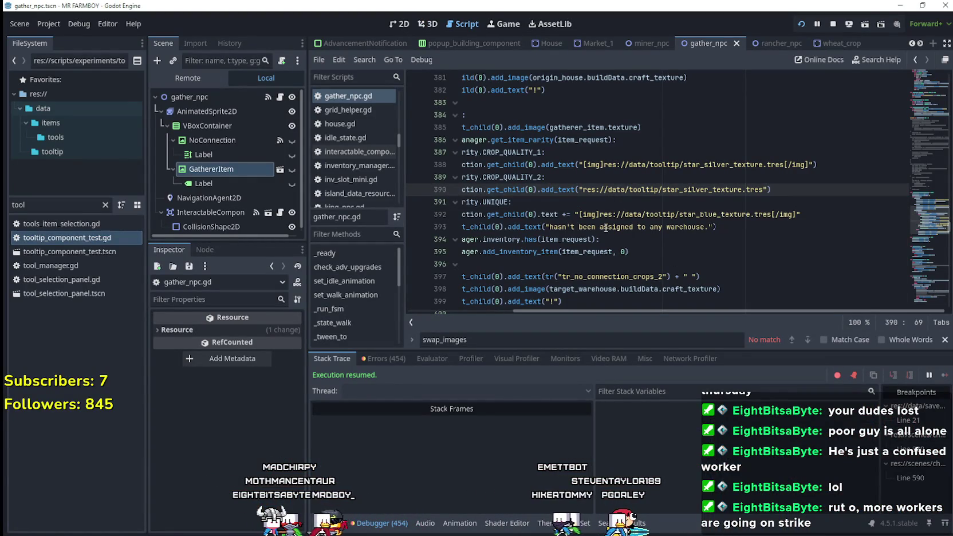
click(766, 189)
key(BackSpace)
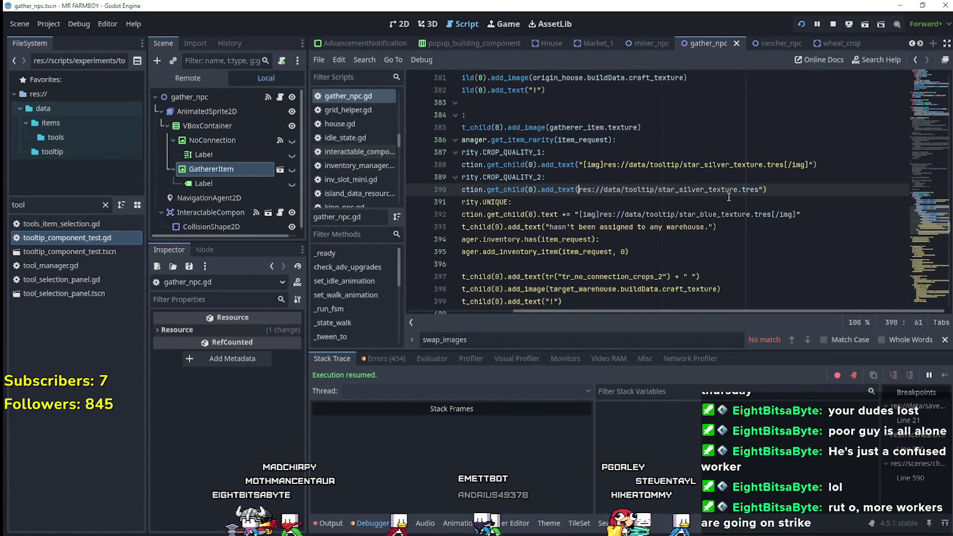
key(BackSpace)
click(730, 205)
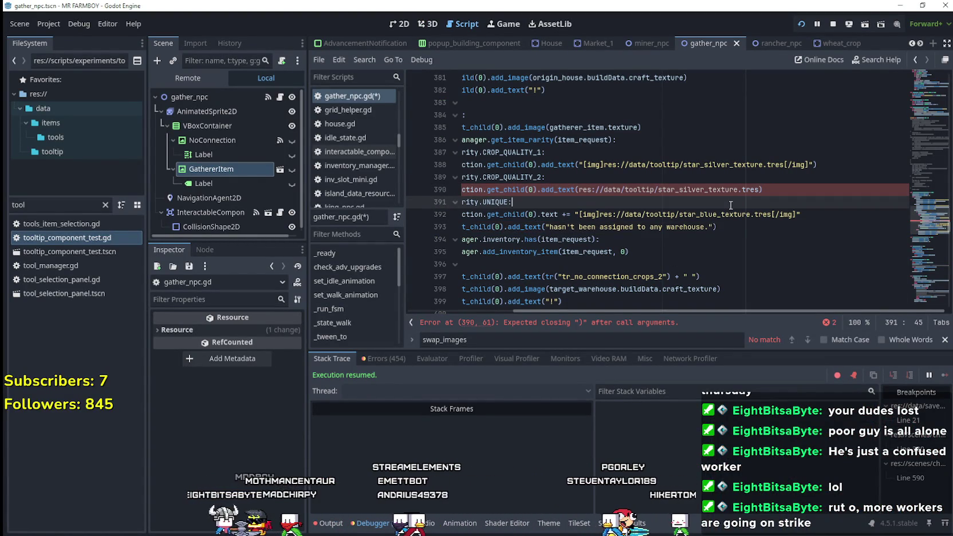
key(ctrl+z)
key(ctrl+z)
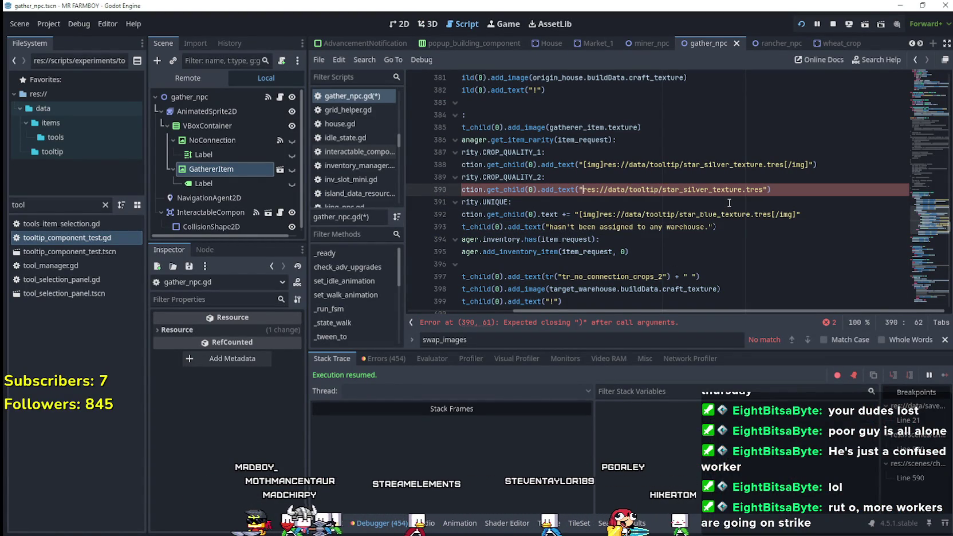
key(ctrl+z)
click(727, 203)
key(ctrl+s)
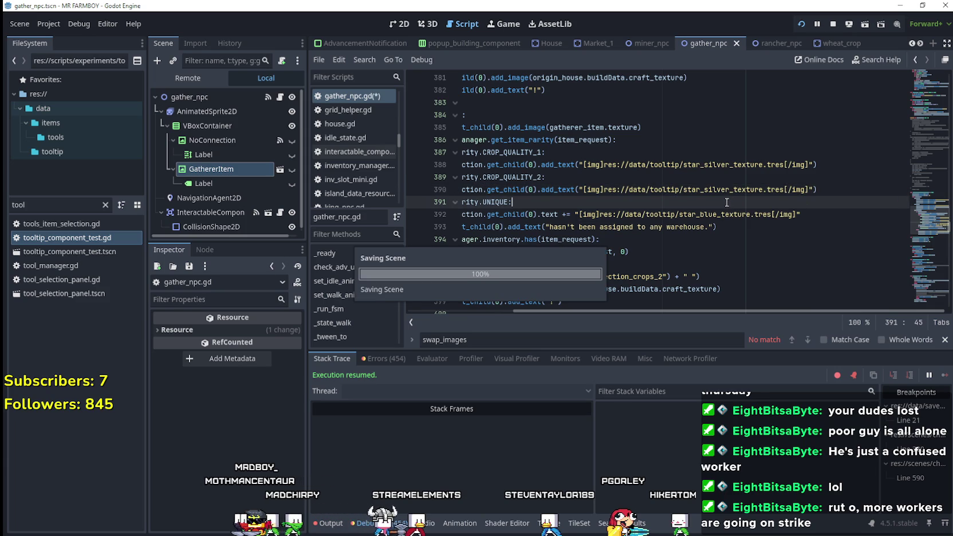
right_click(561, 190)
key(alt+Tab)
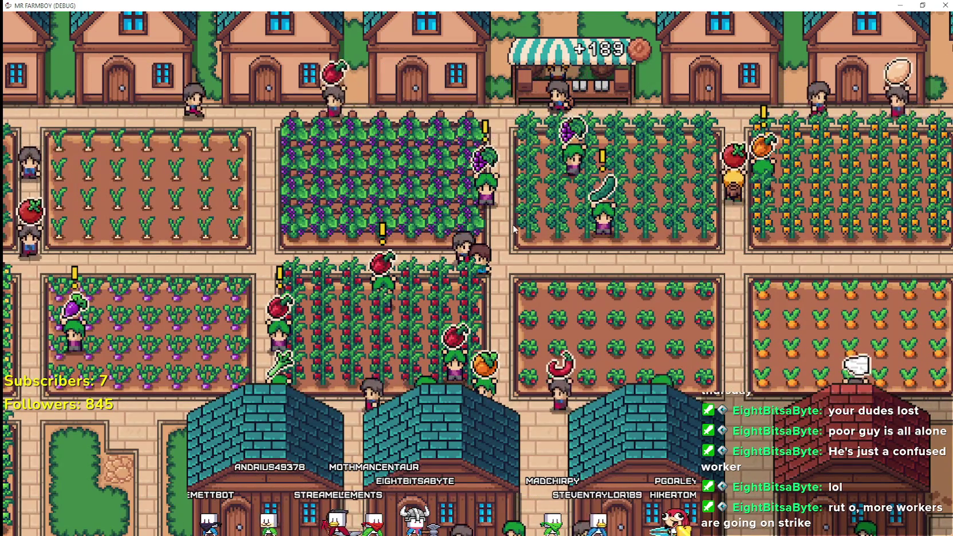
Inspect line 390's add_text call and the crop image line 385 above the match.
key(alt+Tab)
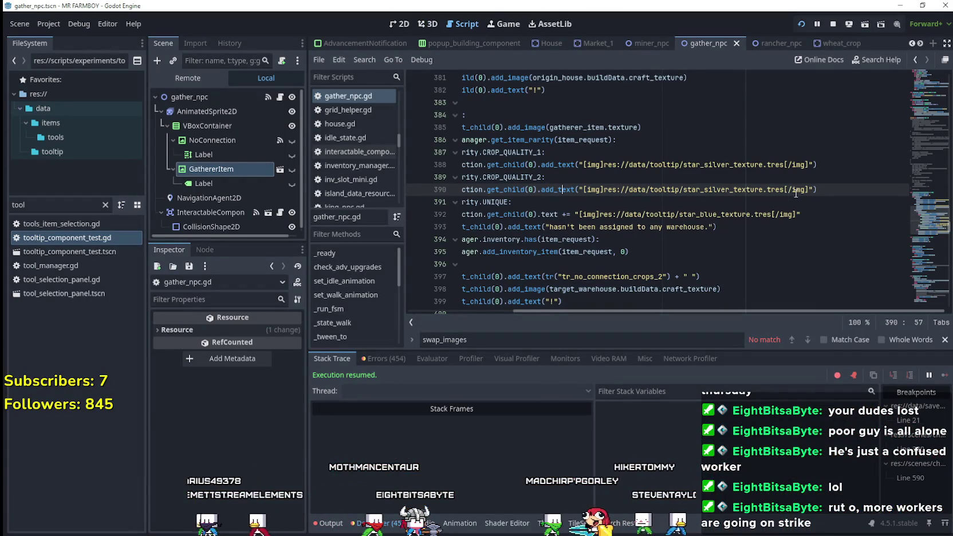
drag(582, 190, 604, 189)
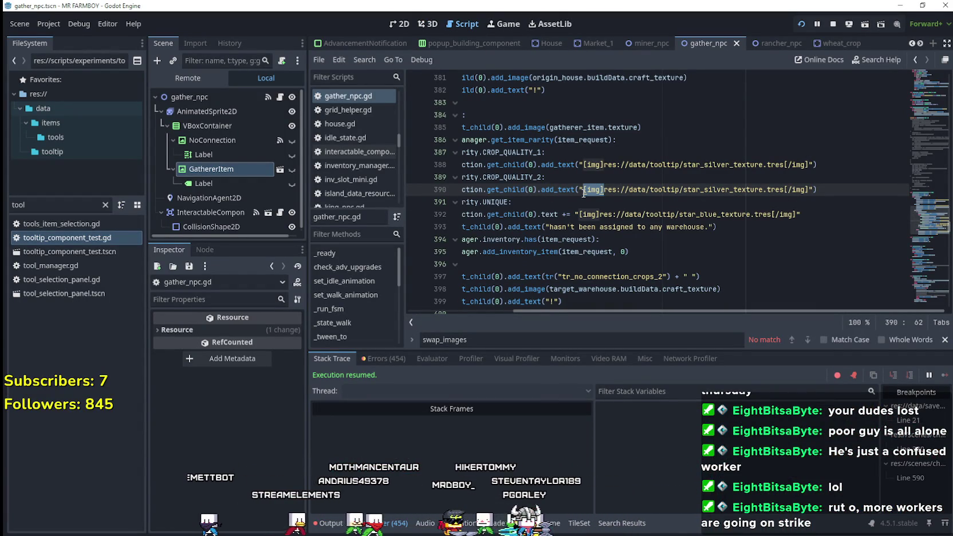
key(Left)
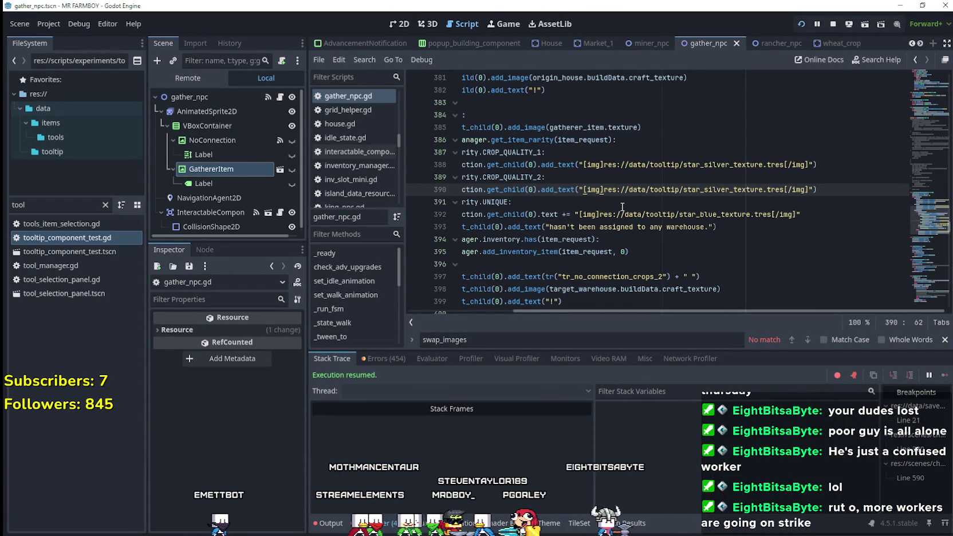
key(shift+Home)
click(677, 190)
scroll(682, 189, up, 1)
click(785, 155)
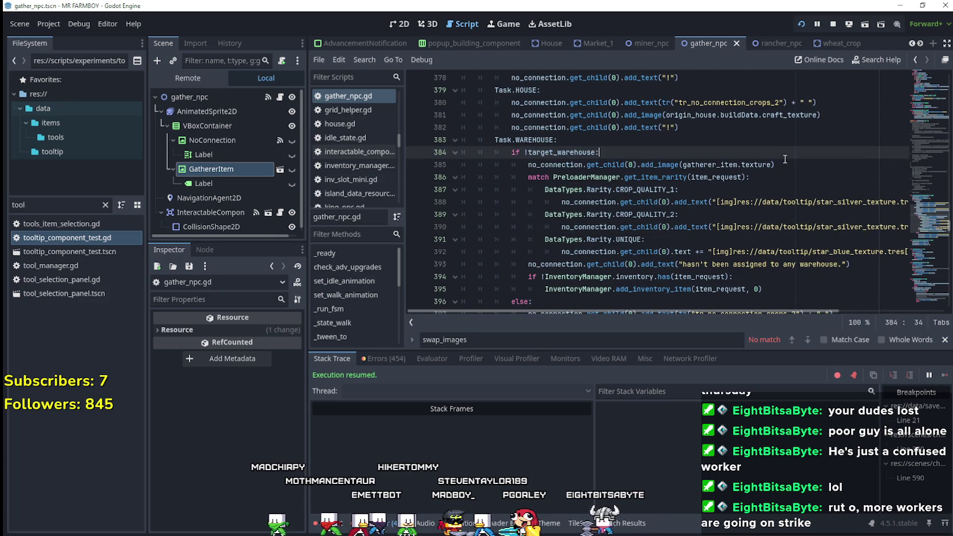
drag(787, 164, 524, 163)
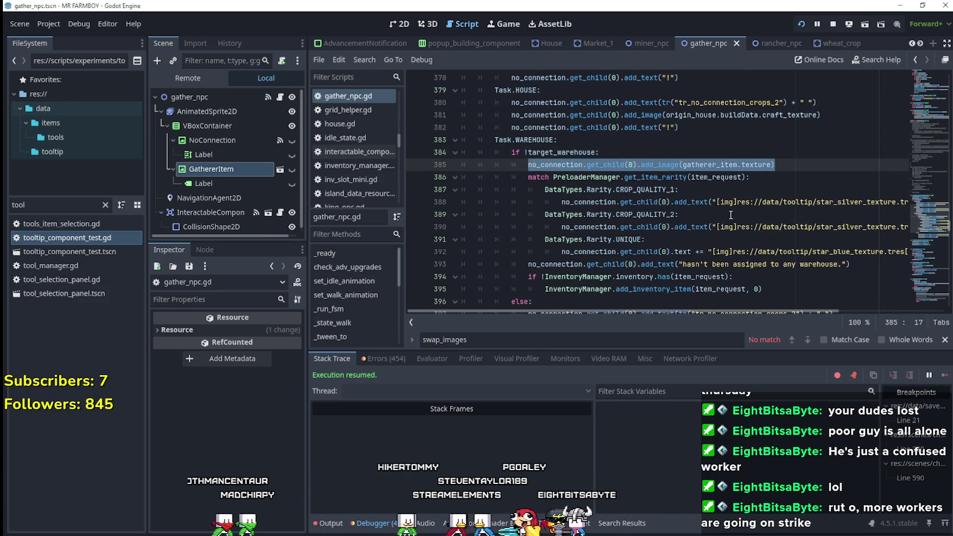
Turn line 388 into a .text = assignment of the silver star [img] tag.
drag(716, 202, 677, 201)
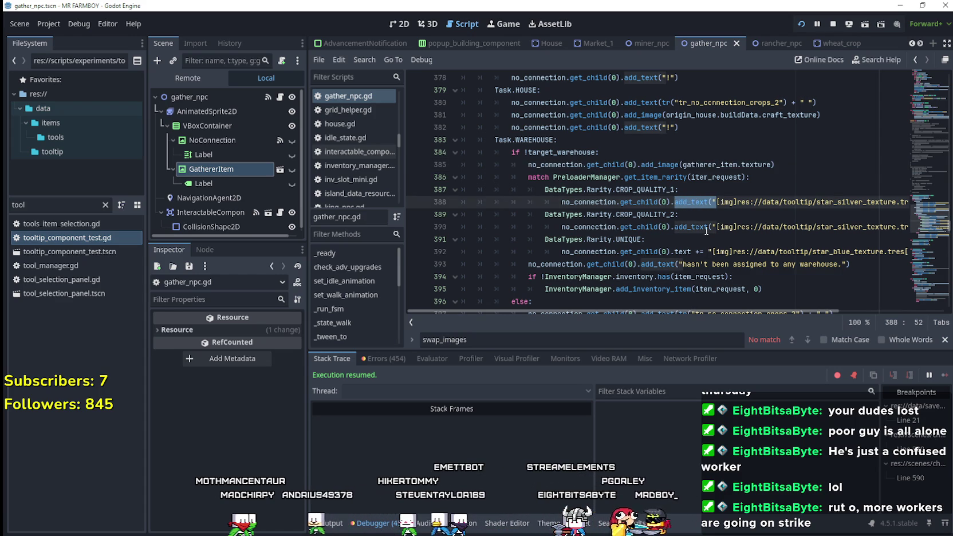
key(BackSpace)
key(BackSpace)
text(.text = )
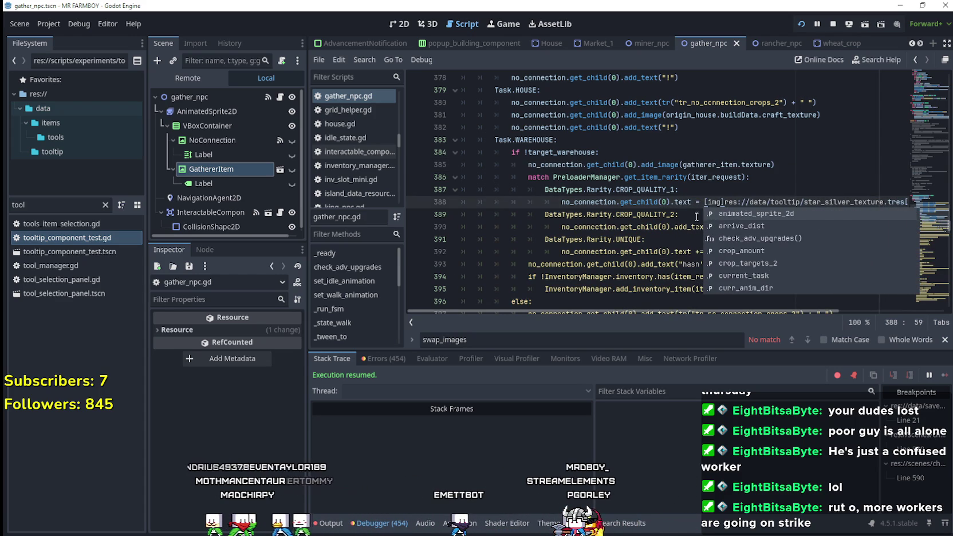
text("")
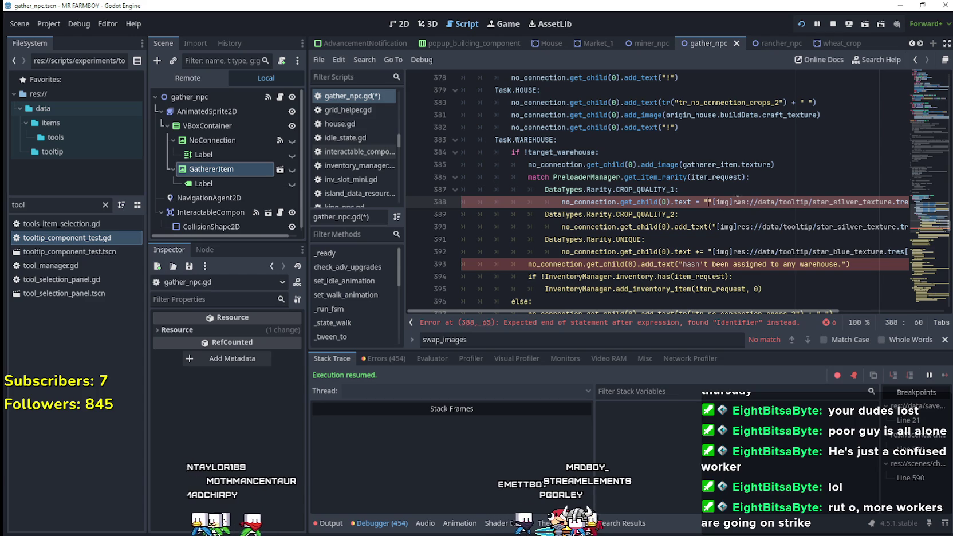
key(BackSpace)
drag(713, 202, 894, 202)
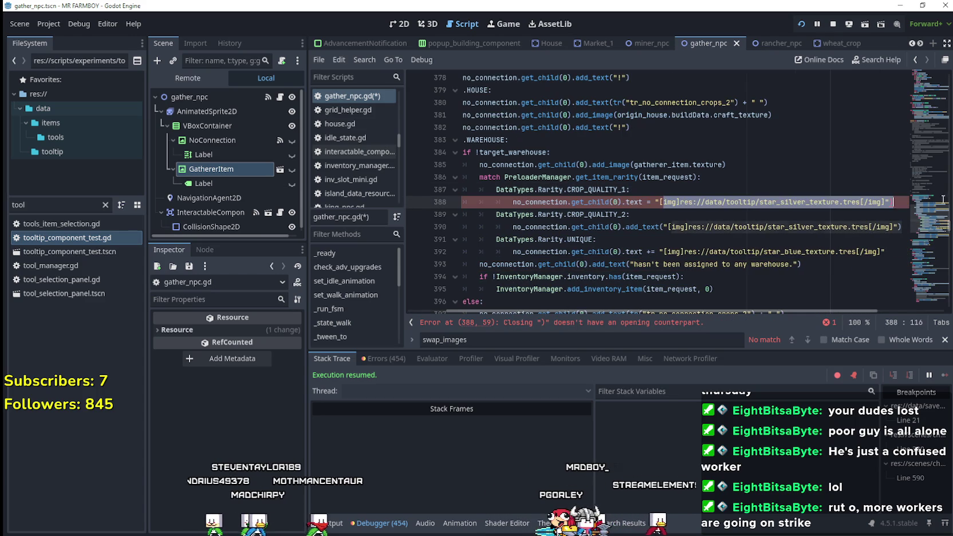
click(895, 202)
key(BackSpace)
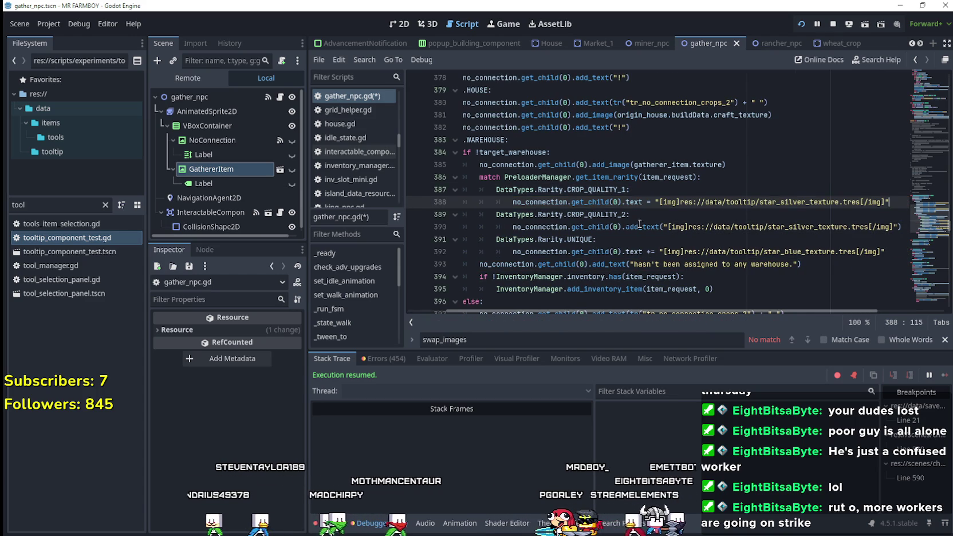
drag(626, 202, 894, 204)
key(ctrl+c)
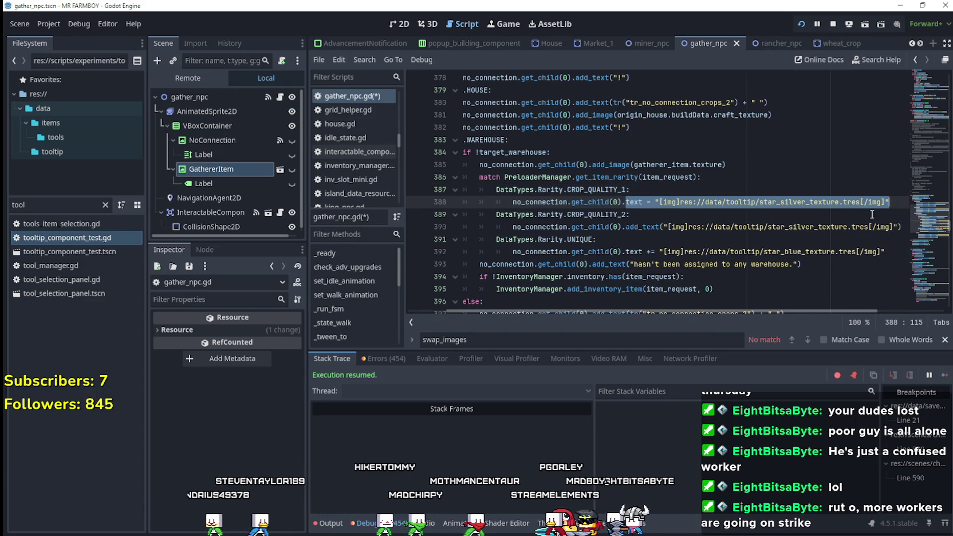
Paste that assignment over lines 390 and 392, changing the stars to gold and blue.
drag(626, 227, 946, 226)
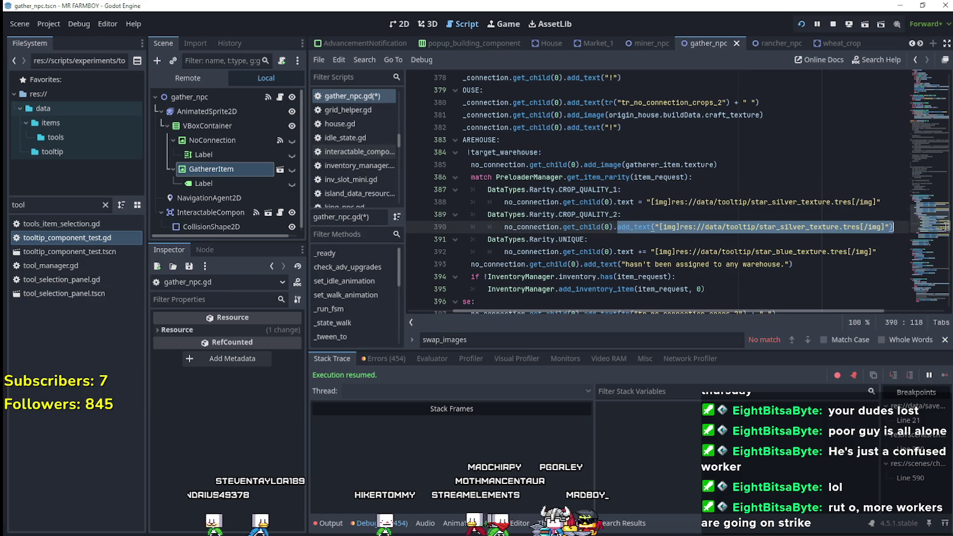
key(ctrl+v)
drag(627, 252, 882, 252)
key(ctrl+v)
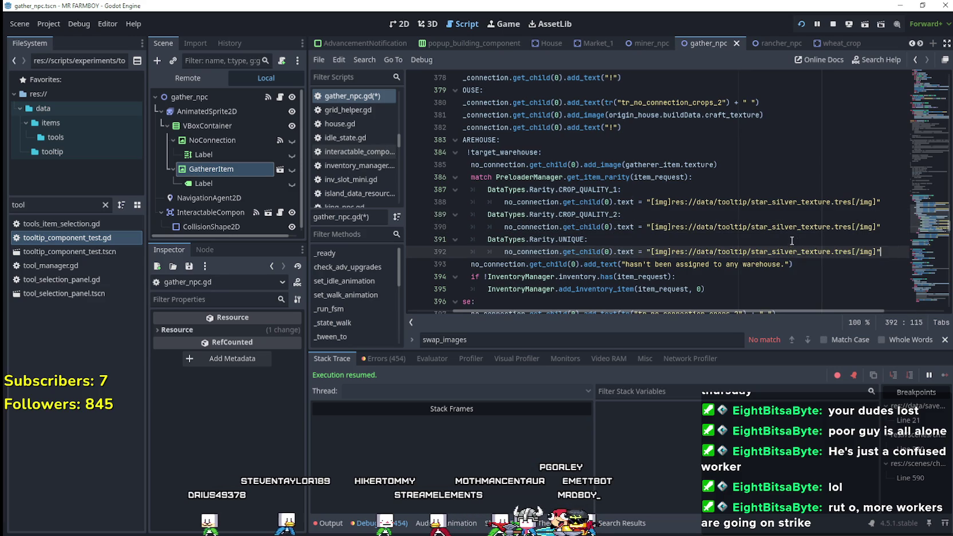
drag(797, 227, 775, 228)
text(gold)
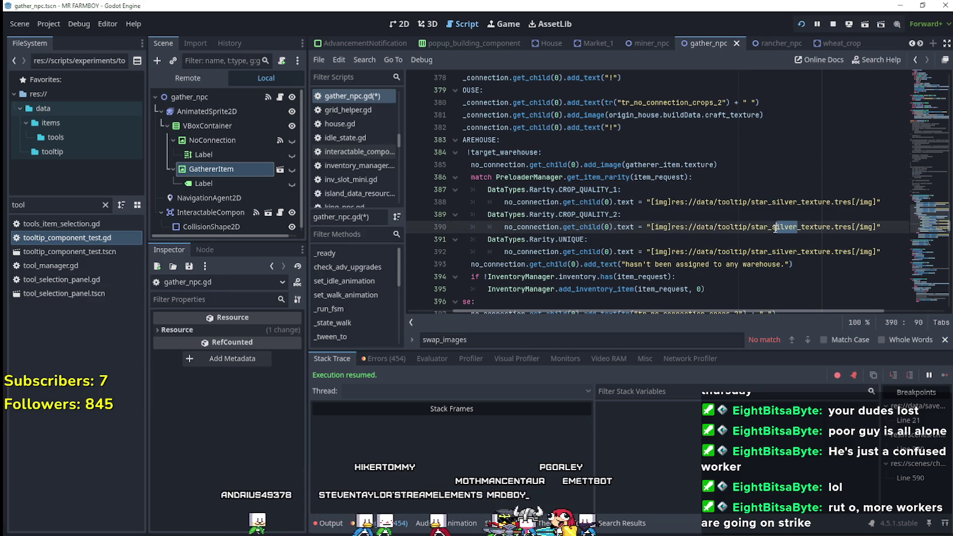
click(798, 252)
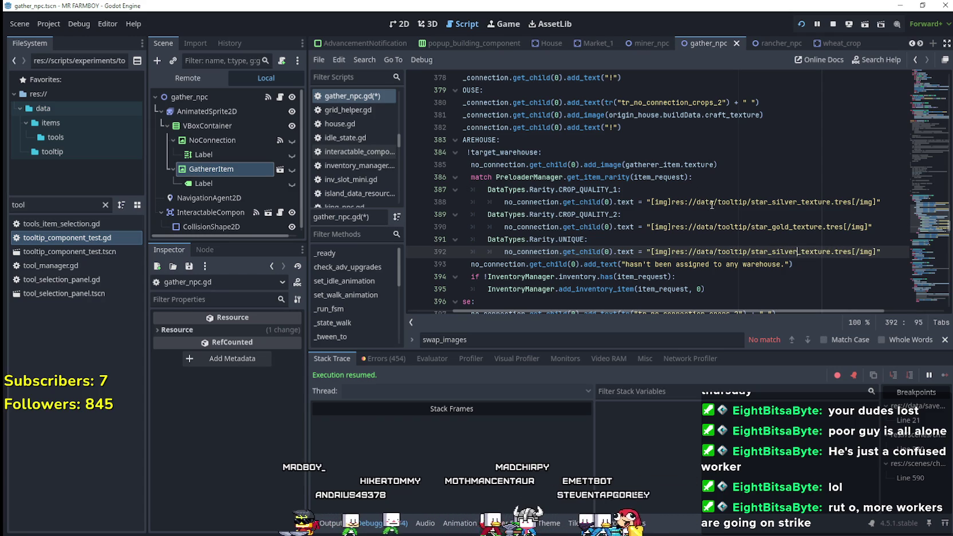
key(BackSpace)
key(BackSpace)
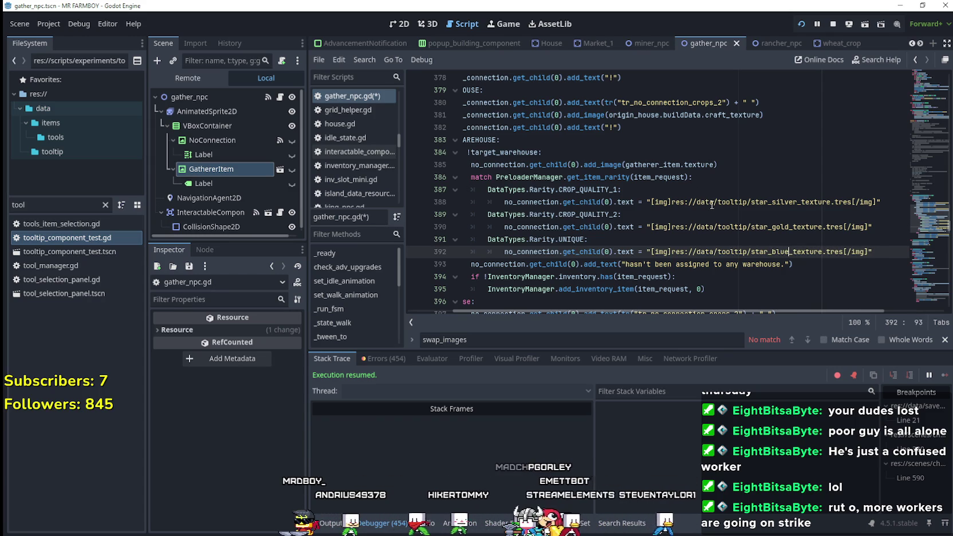
Move the crop image add_image line below the match block and save the script.
click(743, 170)
key(shift+Home)
key(shift+Home)
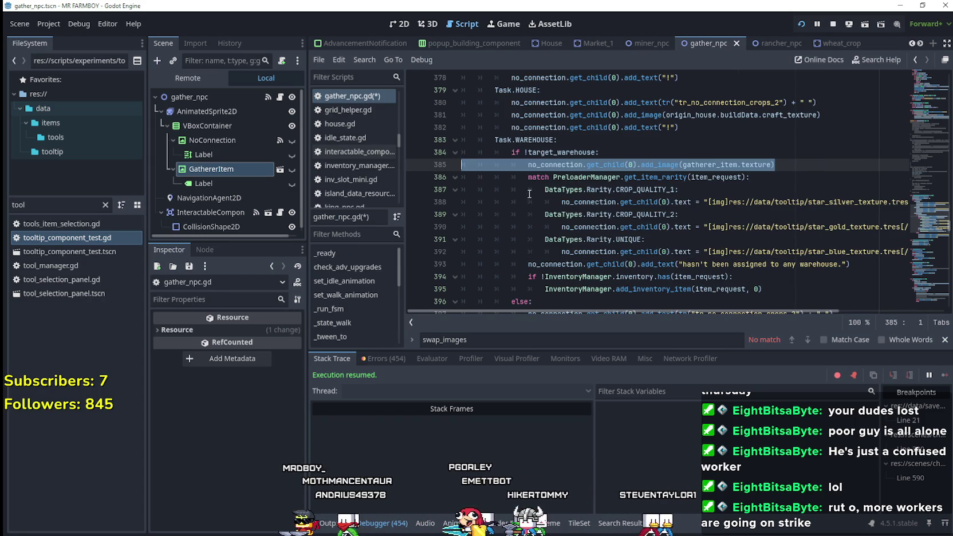
key(BackSpace)
key(BackSpace)
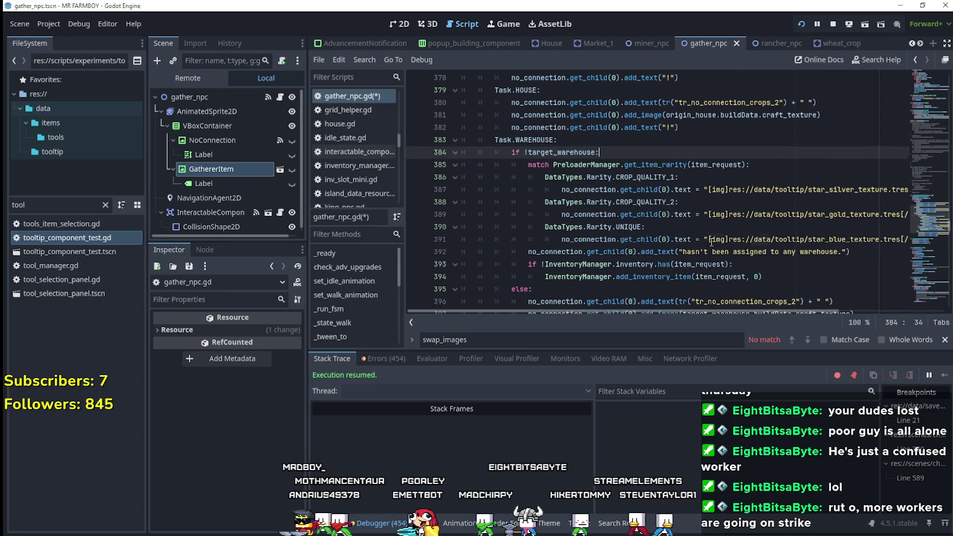
click(895, 236)
key(Up)
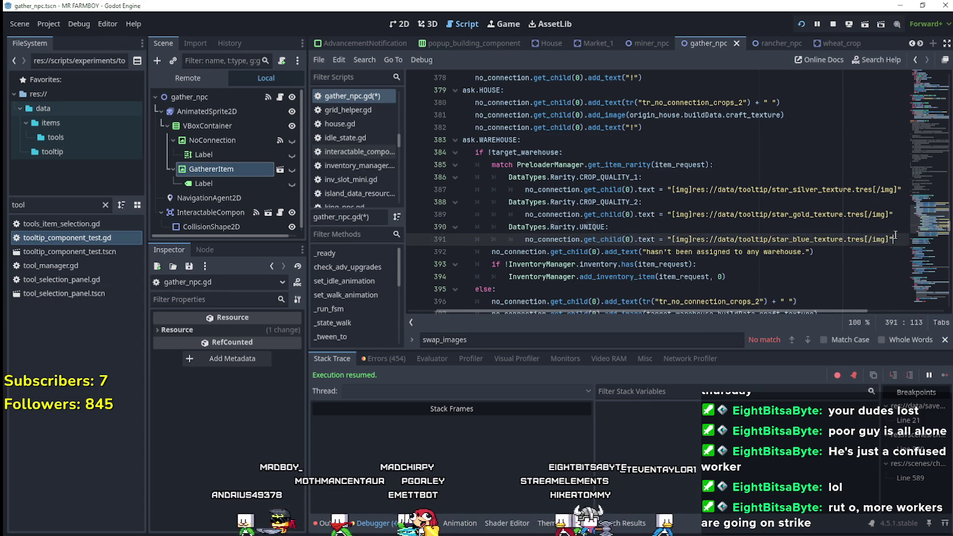
click(895, 234)
key(Return)
key(ctrl+v)
key(Home)
key(Tab)
key(Tab)
key(BackSpace)
key(BackSpace)
key(BackSpace)
click(737, 252)
key(ctrl+s)
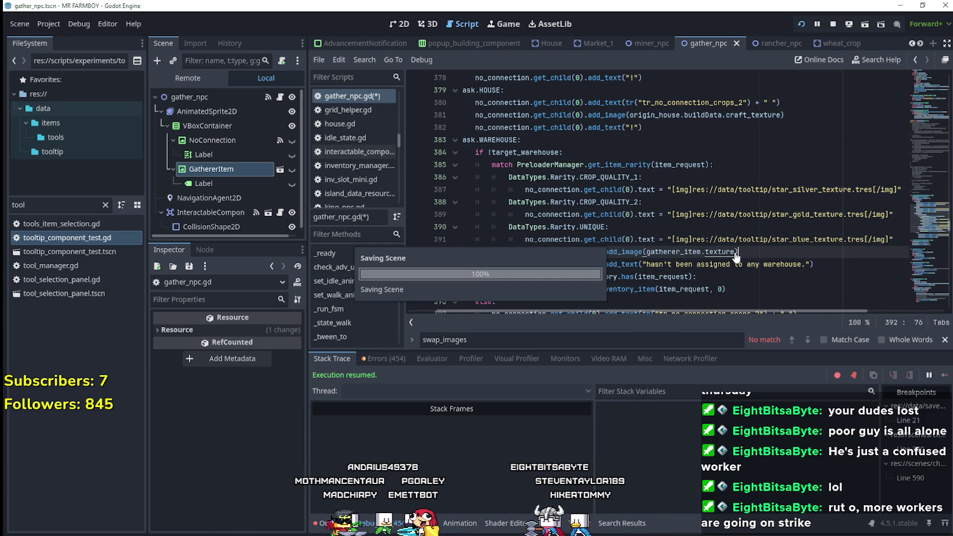
mouse_move(481, 137)
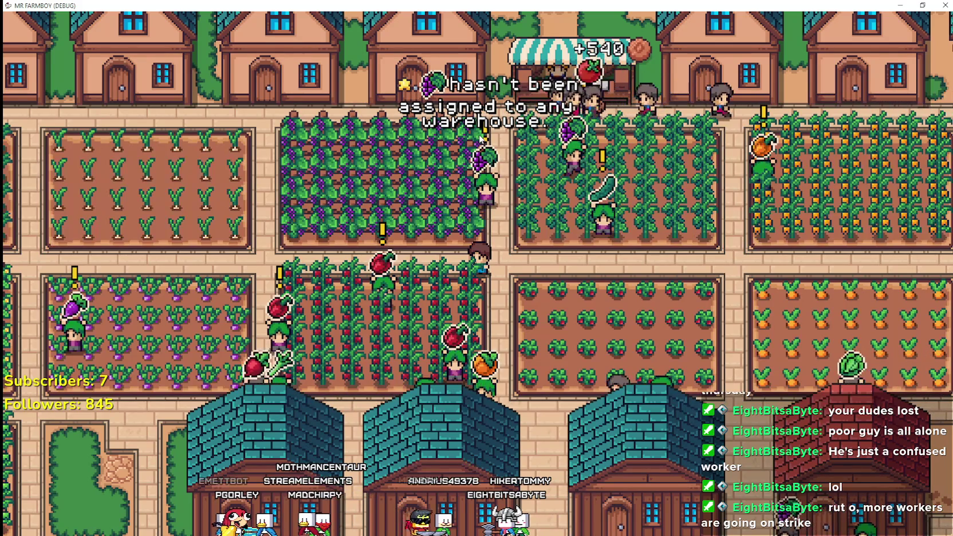
mouse_move(378, 243)
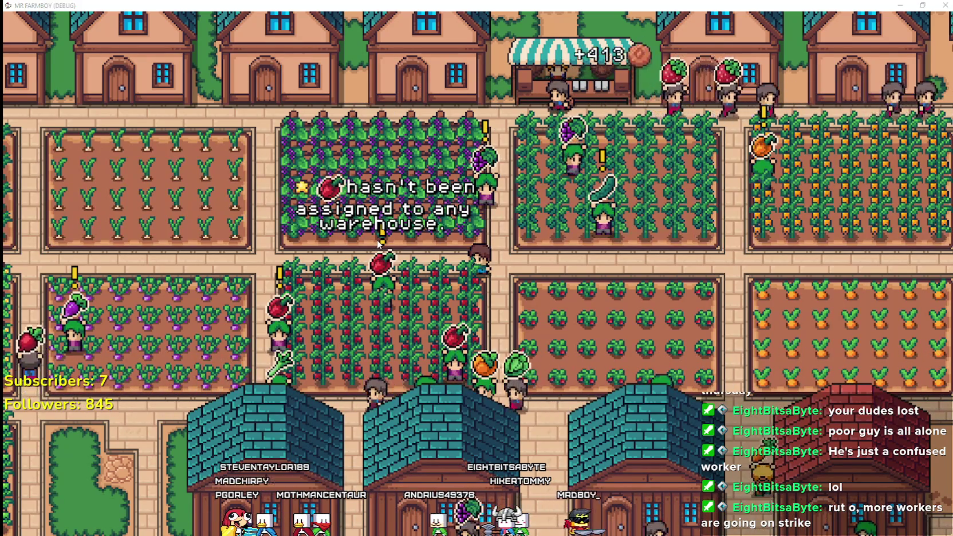
key(alt+Tab)
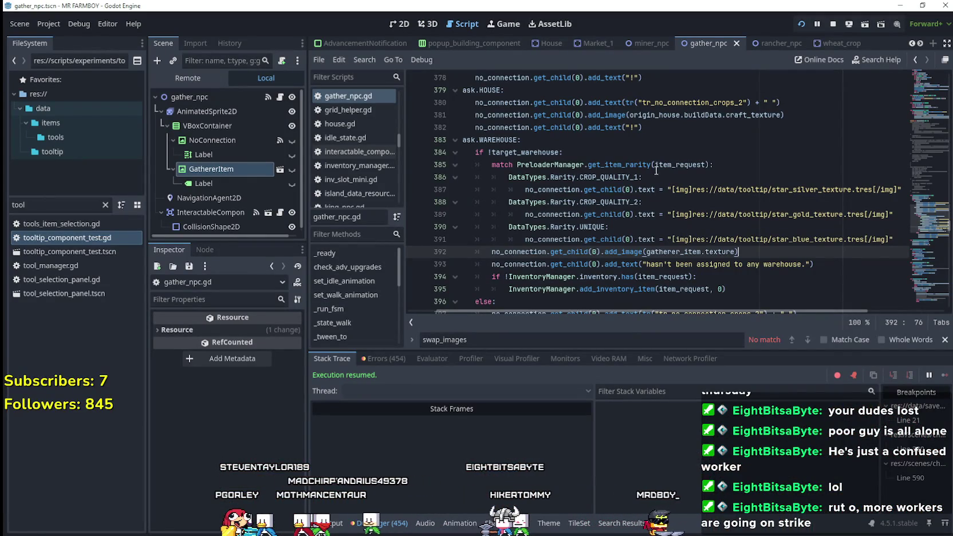
click(715, 190)
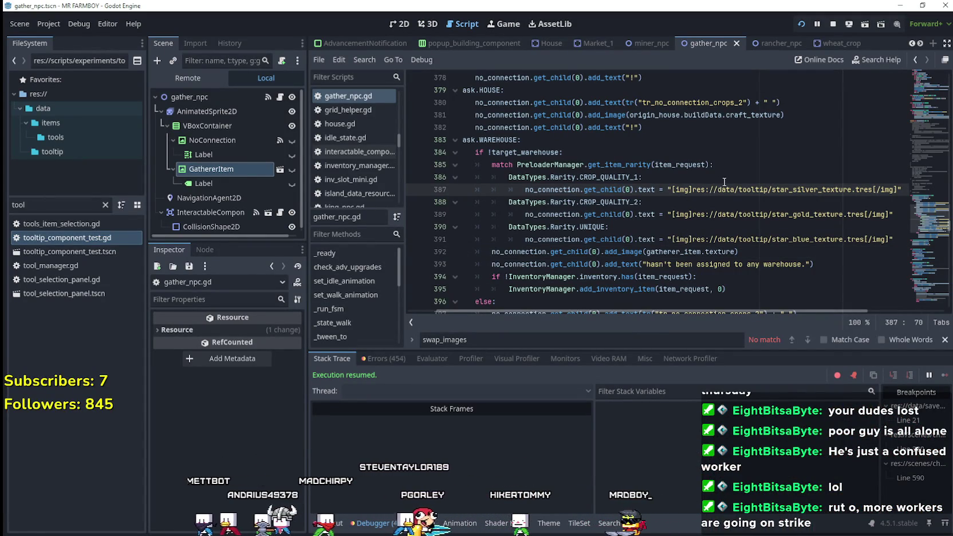
click(630, 251)
double_click(630, 252)
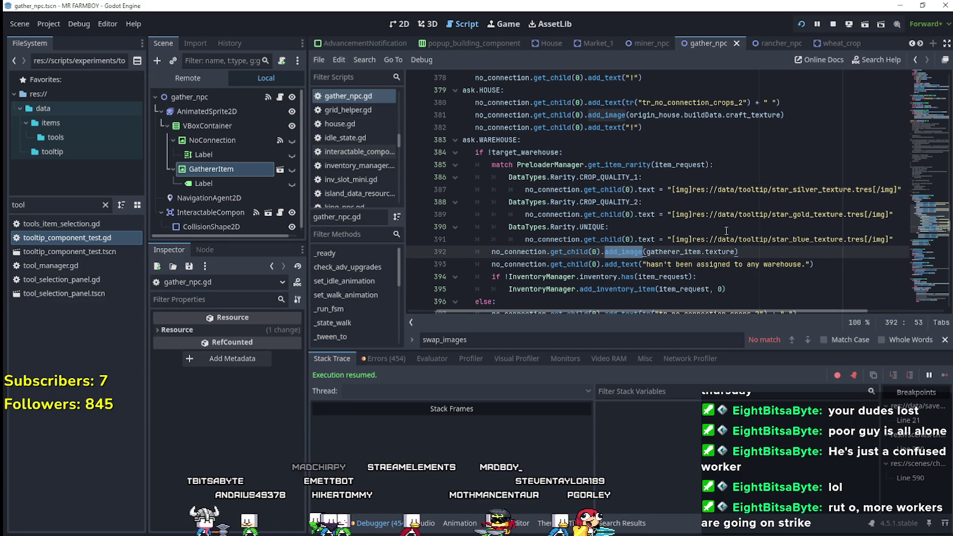
right_click(628, 252)
key(Escape)
click(133, 23)
click(136, 38)
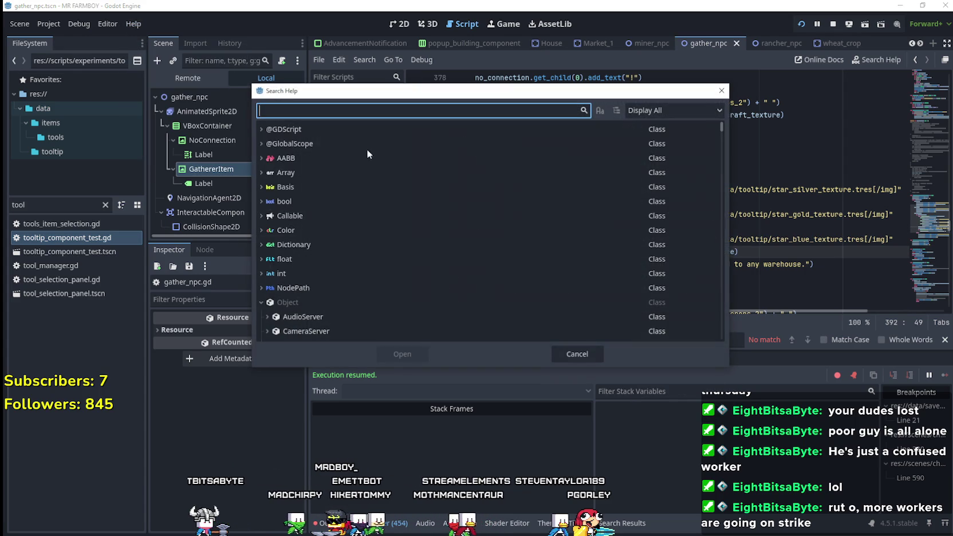
text(add_)
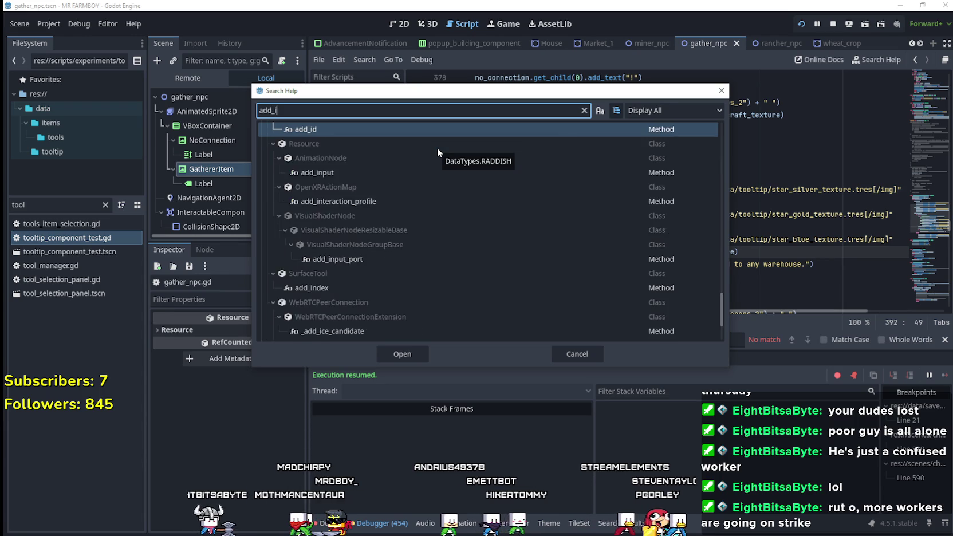
text(image)
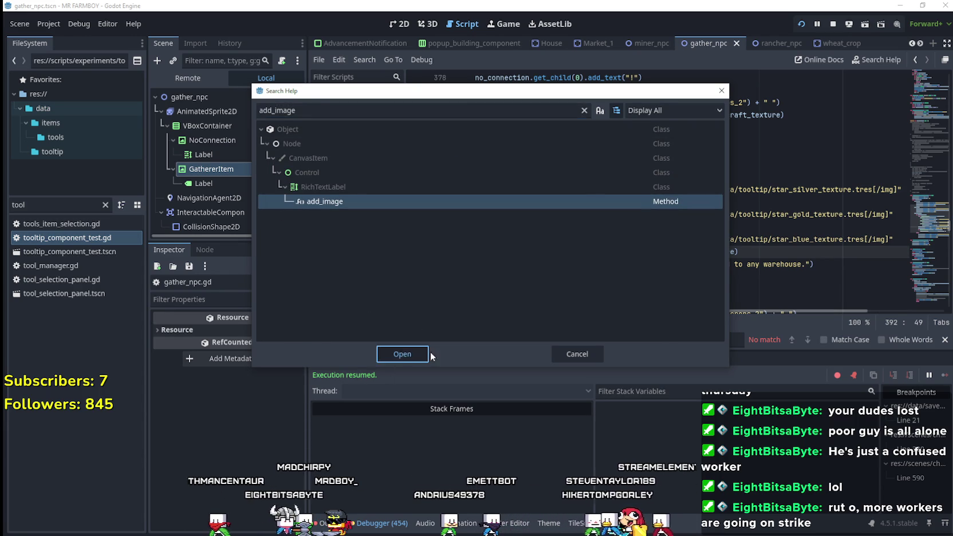
click(402, 354)
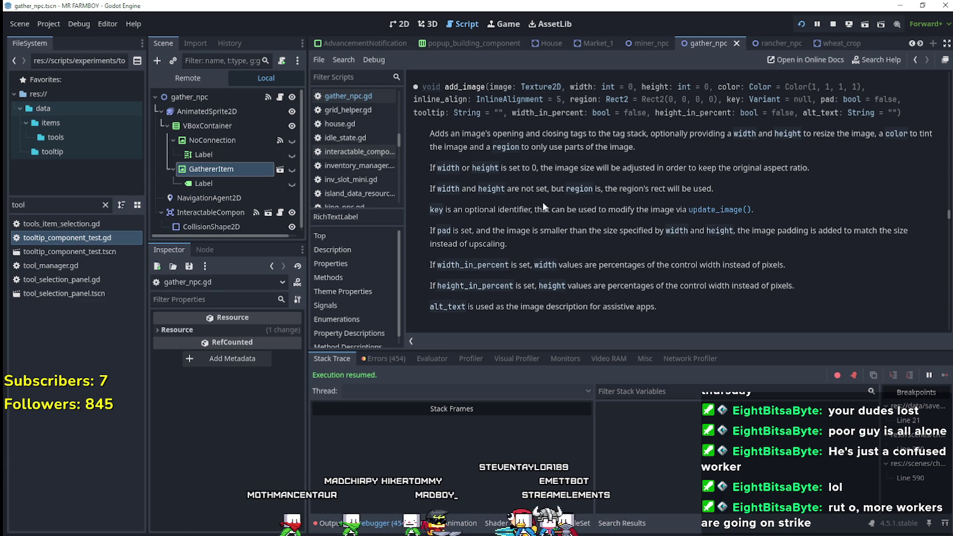
click(281, 99)
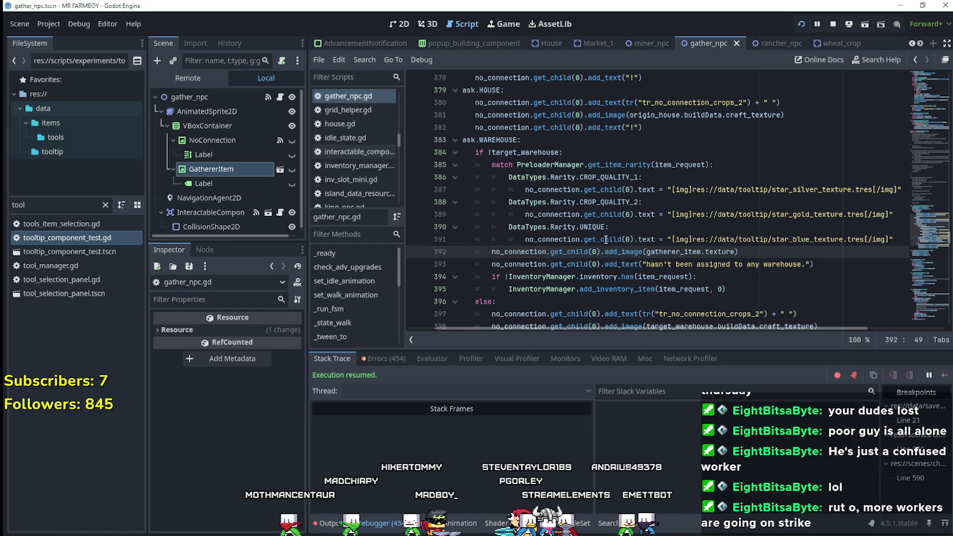
Replace line 387's .text assignment with an opening add_image( call.
double_click(633, 265)
key(ctrl+c)
double_click(648, 190)
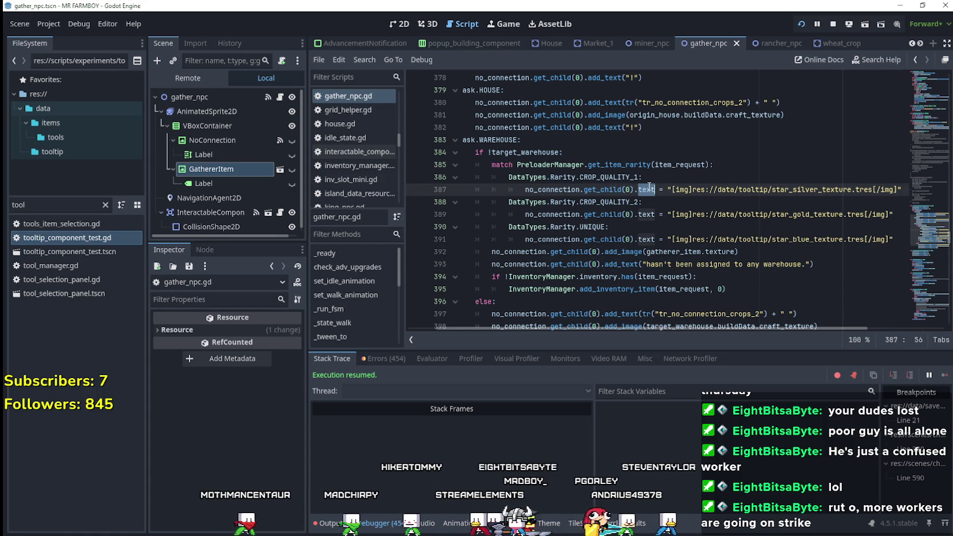
key(ctrl+v)
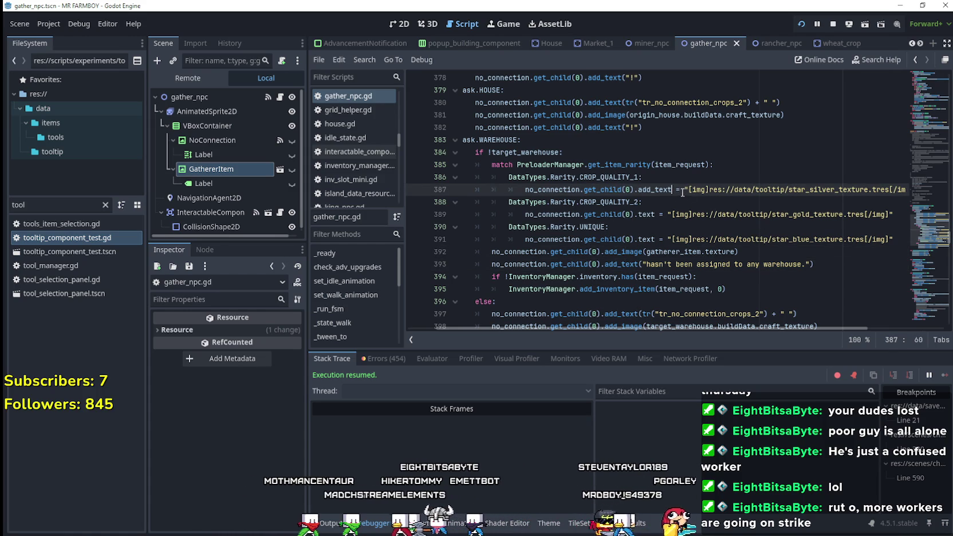
double_click(625, 252)
key(ctrl+c)
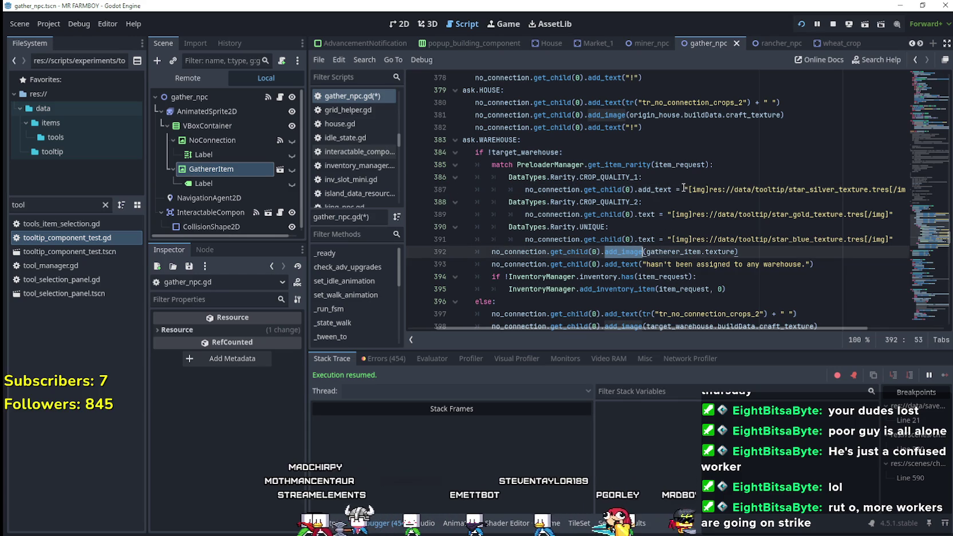
drag(684, 190, 638, 191)
key(ctrl+v)
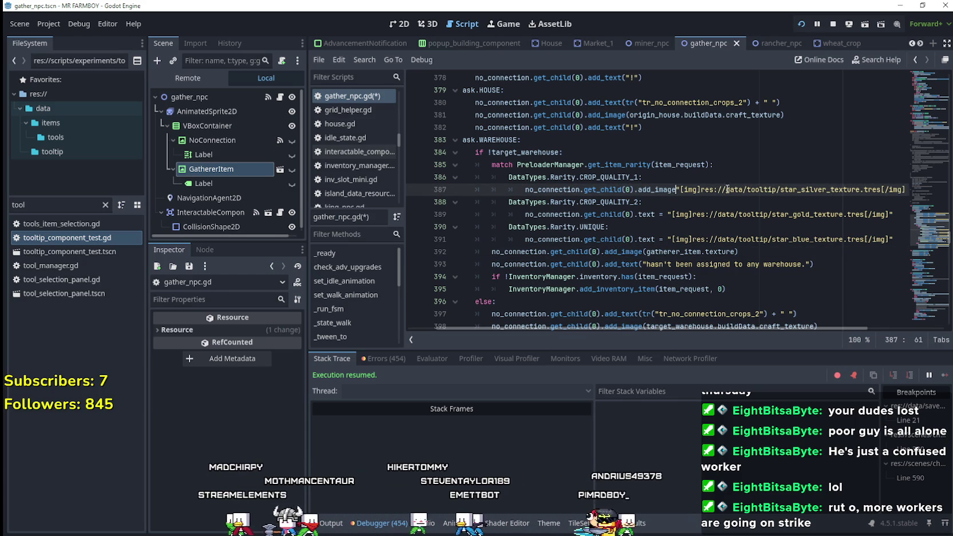
drag(857, 190, 894, 184)
click(894, 189)
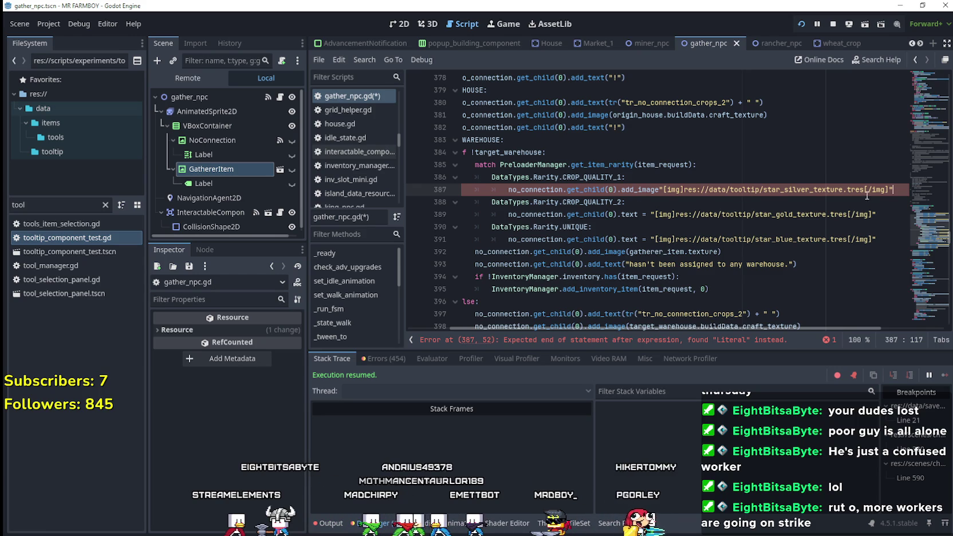
mouse_move(893, 189)
mouse_down()
mouse_move(486, 190)
mouse_move(660, 189)
mouse_up()
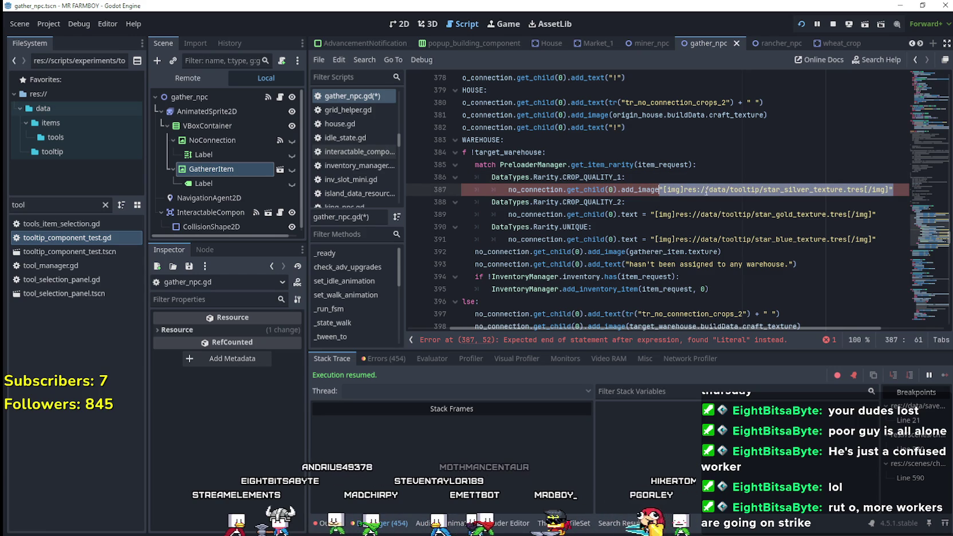
text((0).add_image()
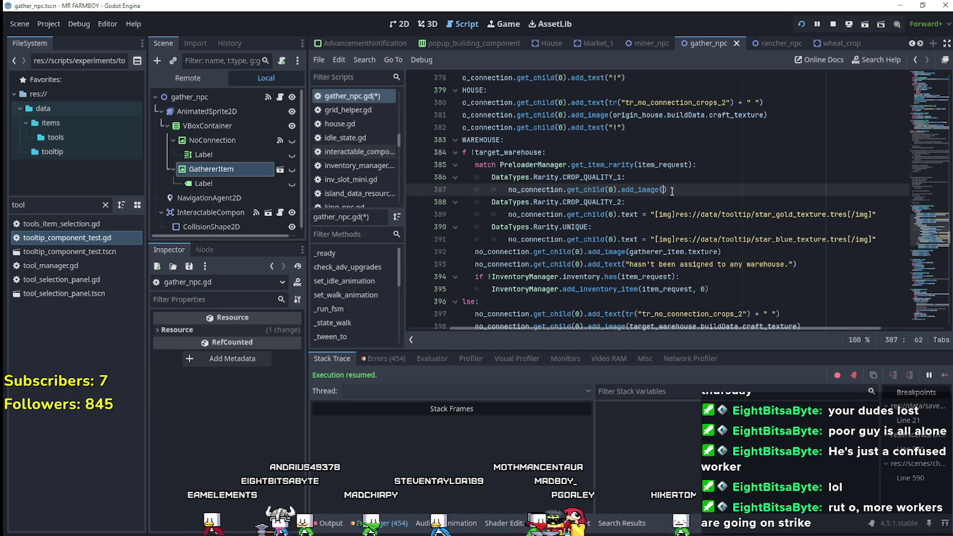
Filter the FileSystem dock by 'star' and insert the silver star texture path into add_image.
double_click(14, 204)
text(s)
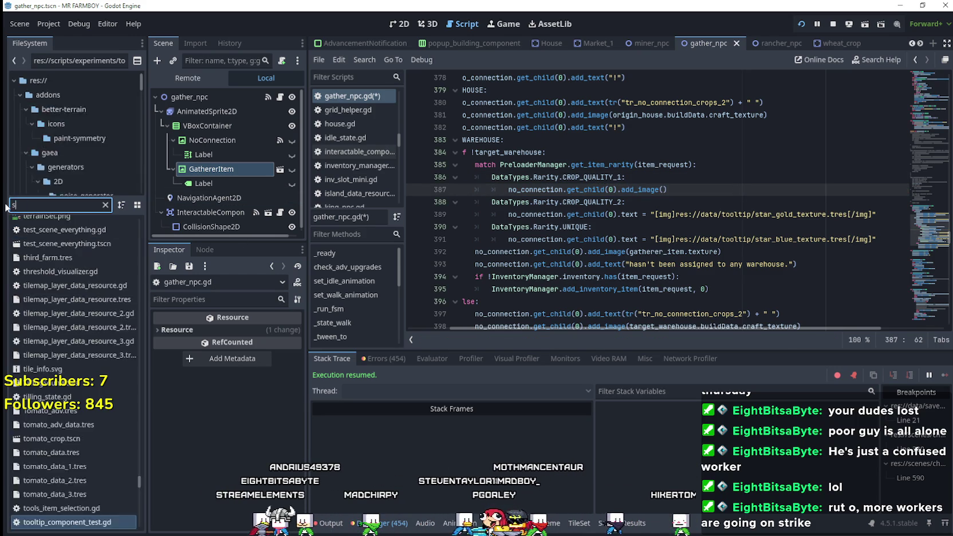
text(tar)
click(56, 224)
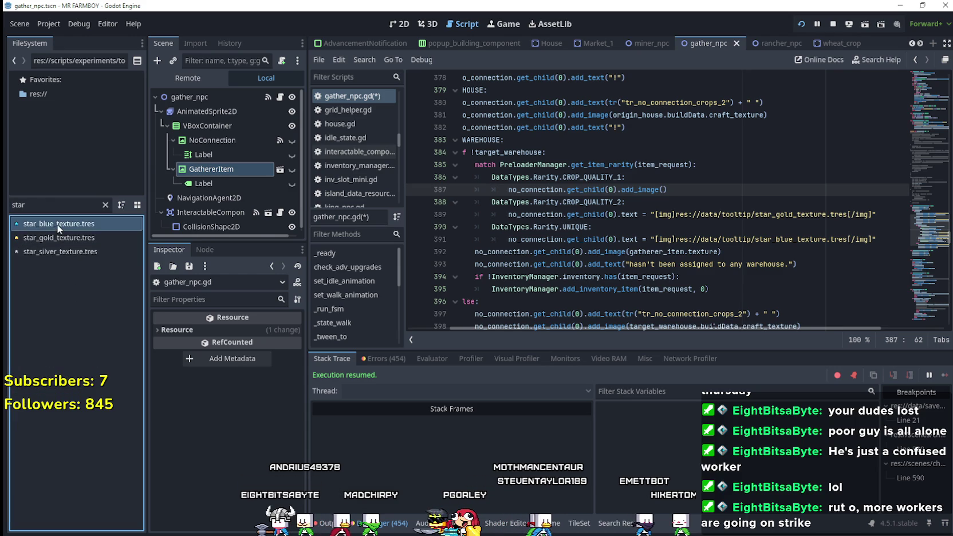
mouse_move(57, 252)
mouse_down()
mouse_move(362, 282)
mouse_move(672, 187)
mouse_move(664, 189)
mouse_up()
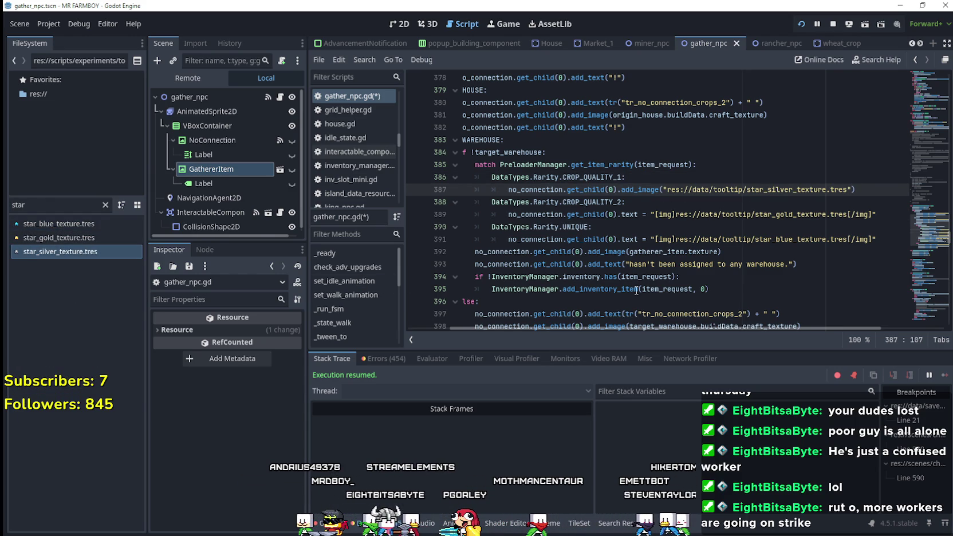
Copy the silver add_image call over the text assignments on lines 389 and 391.
click(677, 227)
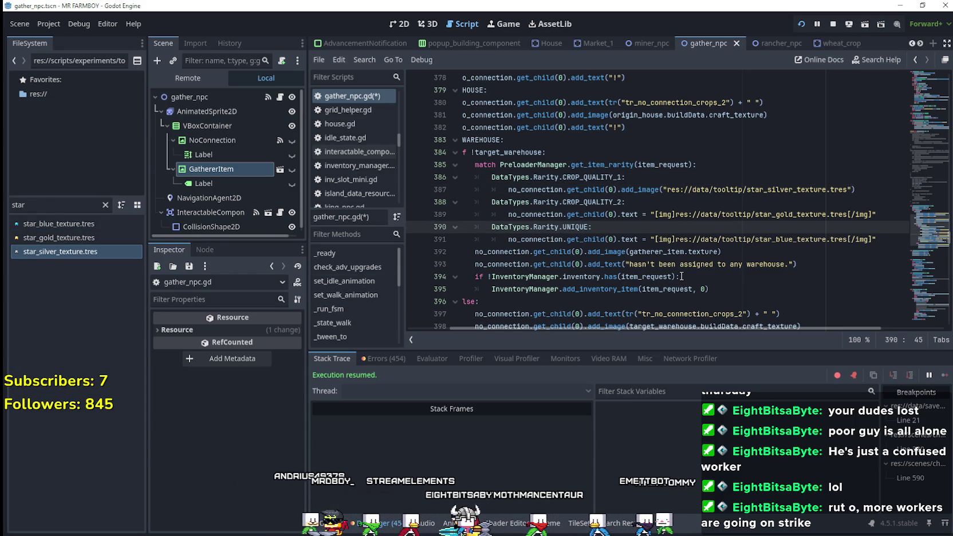
drag(621, 189, 855, 190)
key(ctrl+c)
drag(621, 215, 879, 214)
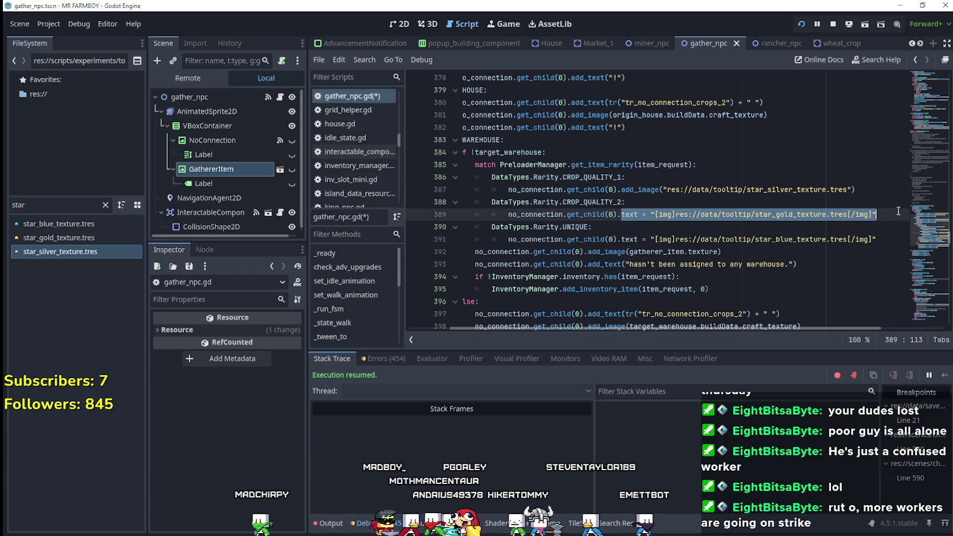
key(ctrl+v)
drag(621, 239, 879, 235)
key(ctrl+v)
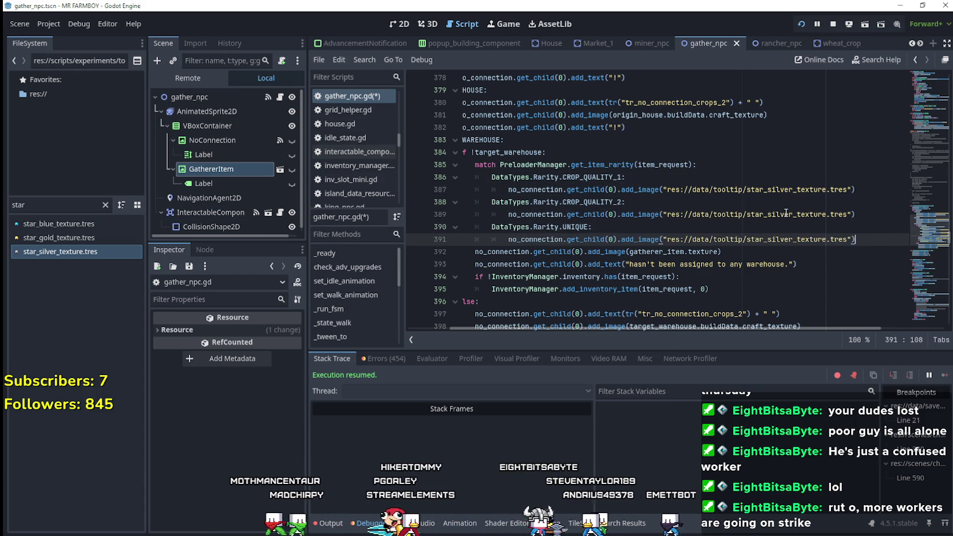
Change line 389's path to the gold star and line 391's to blue, then save.
drag(793, 214, 768, 214)
text(gold)
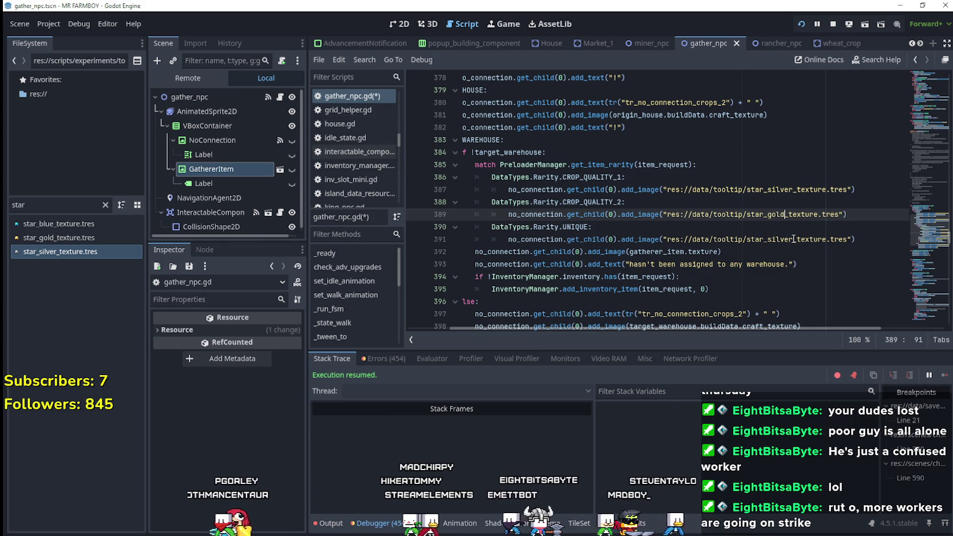
drag(794, 239, 773, 239)
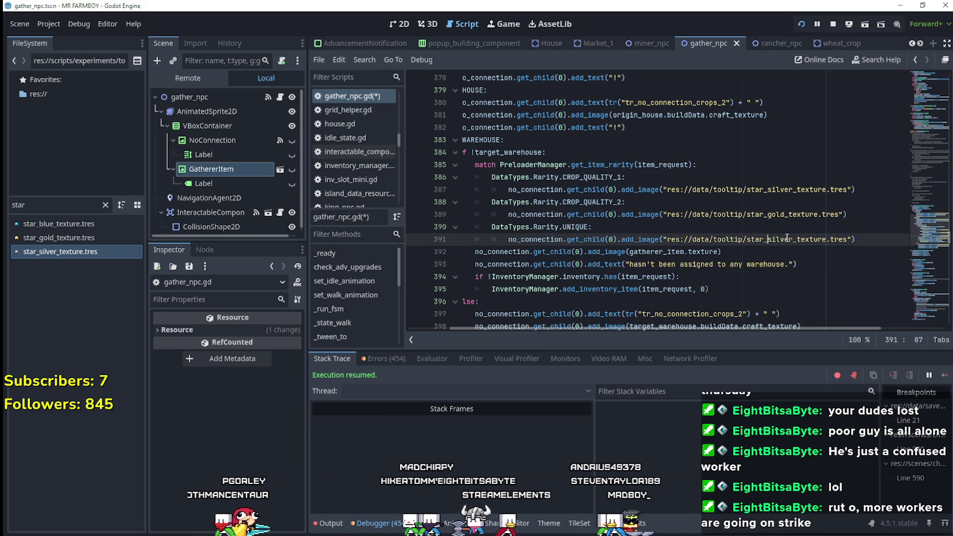
text(blue)
key(ctrl+s)
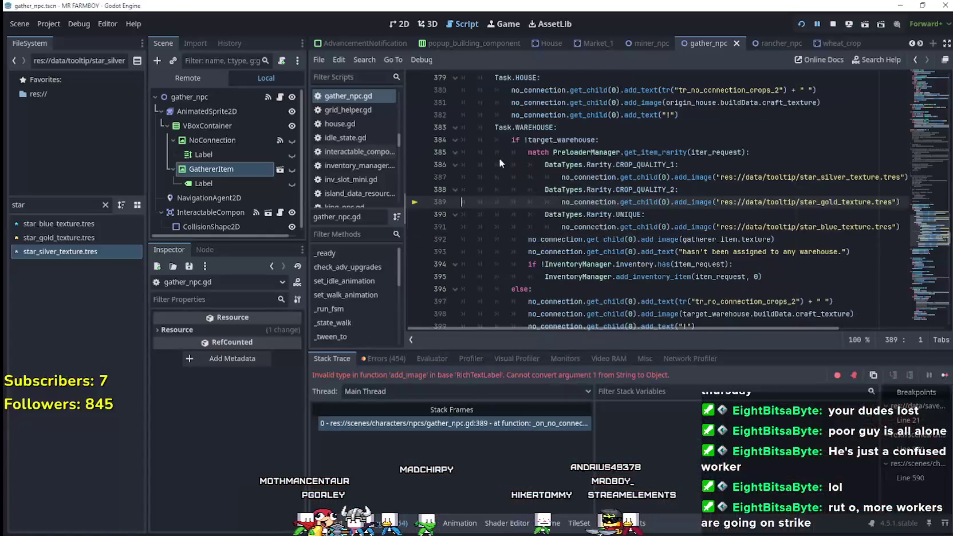
Examine the gold texture path on line 389 of the rarity cases.
key(Down)
key(Up)
key(End)
key(Down)
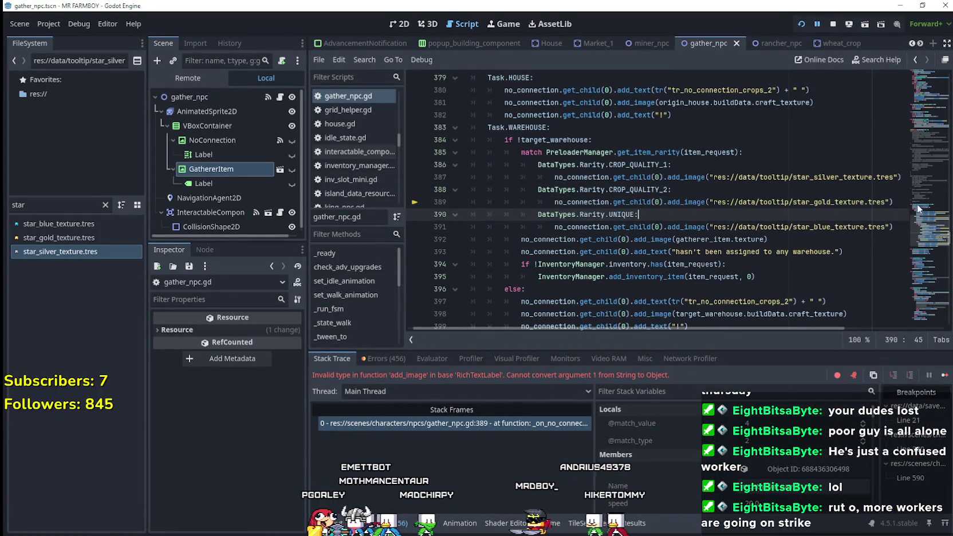
click(777, 194)
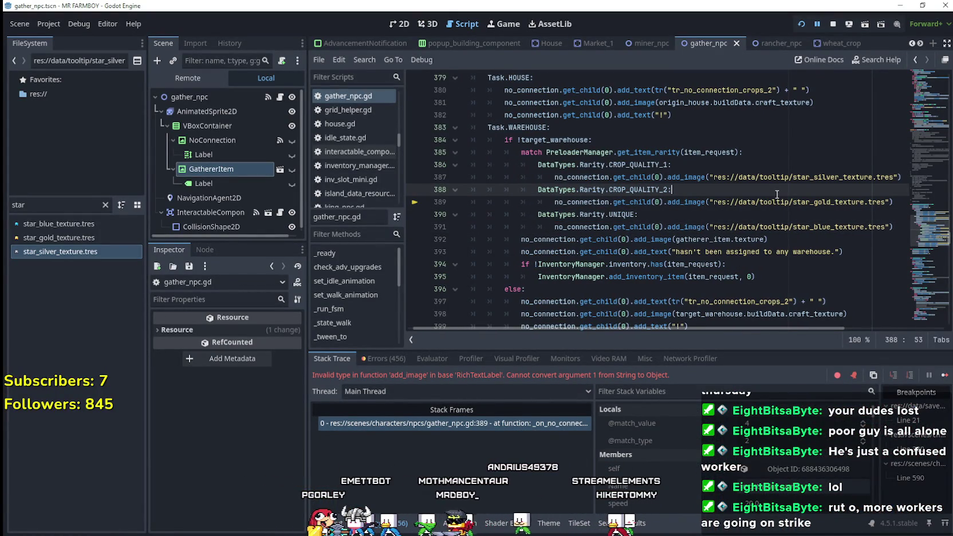
click(764, 202)
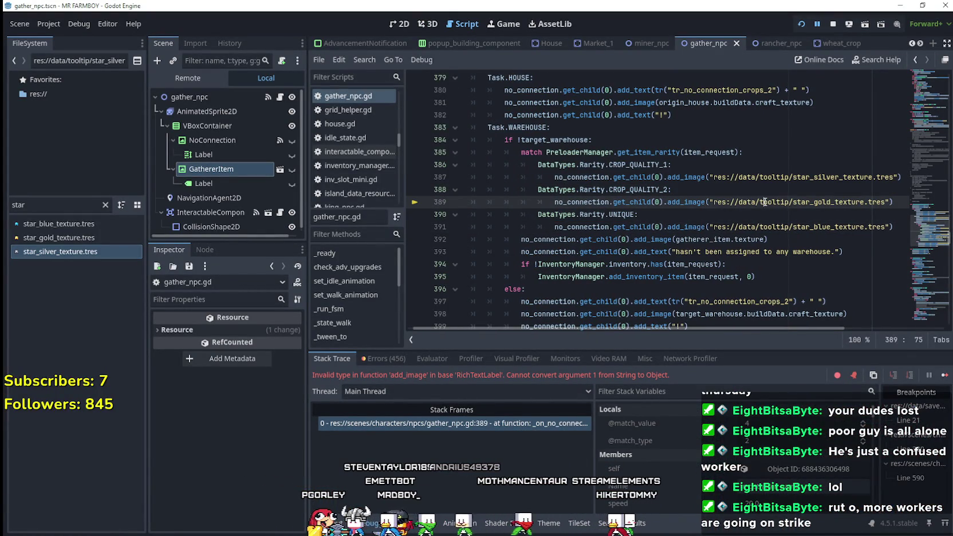
click(721, 202)
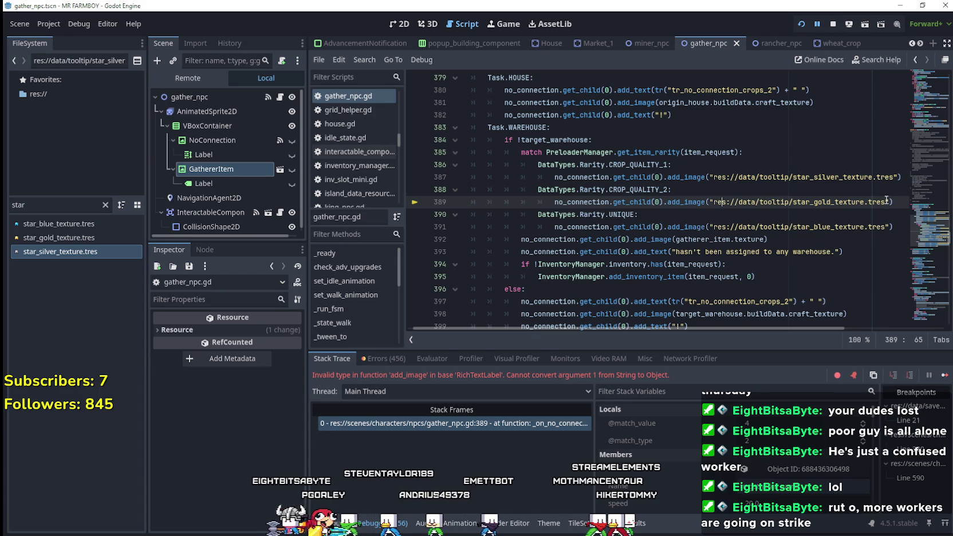
Inspect star_silver_texture.tres, a 16×16 star AtlasTexture, then select line 387's silver path string.
double_click(17, 255)
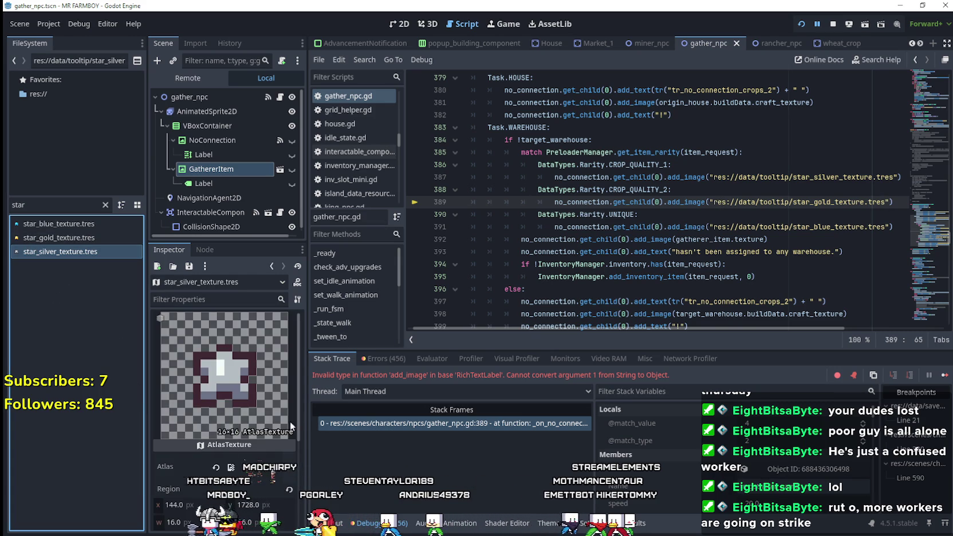
scroll(243, 347, down, 3)
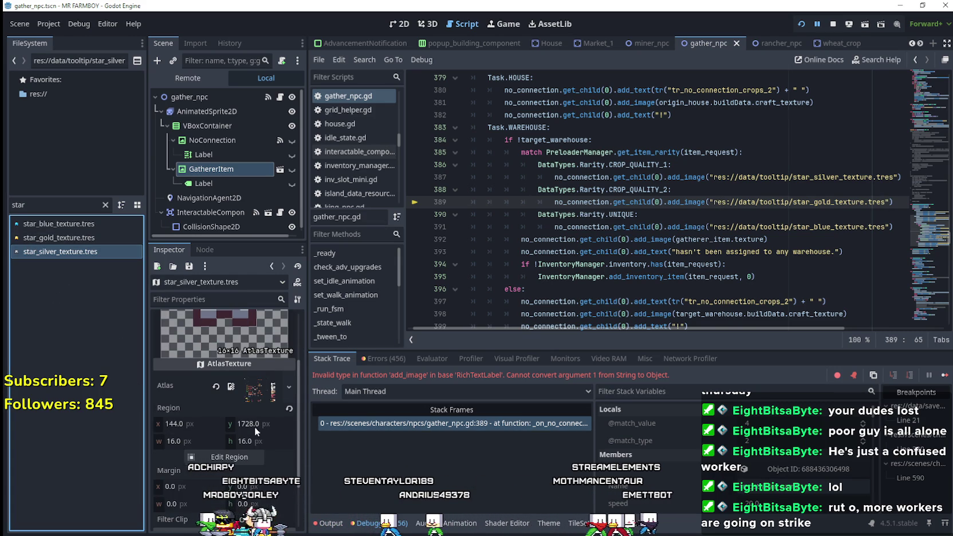
scroll(250, 410, up, 3)
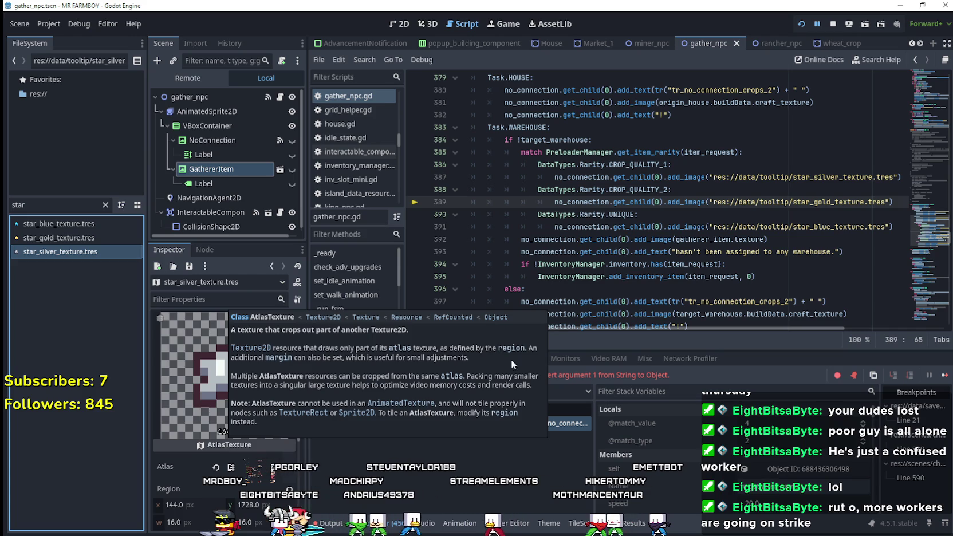
click(878, 206)
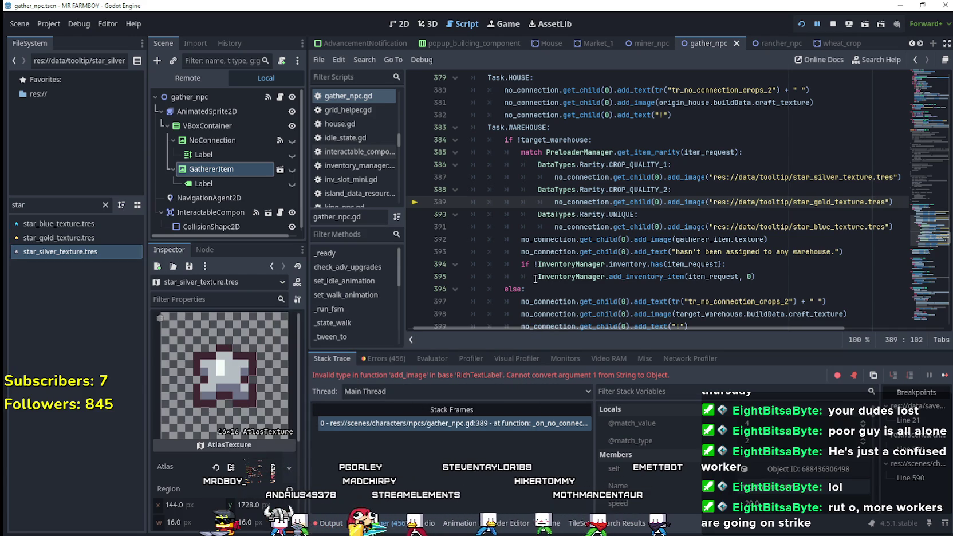
drag(898, 177, 702, 178)
Swap the silver and gold path strings for uid preloads of star_silver_texture.tres and star_gold_texture.tres, then save.
key(Delete)
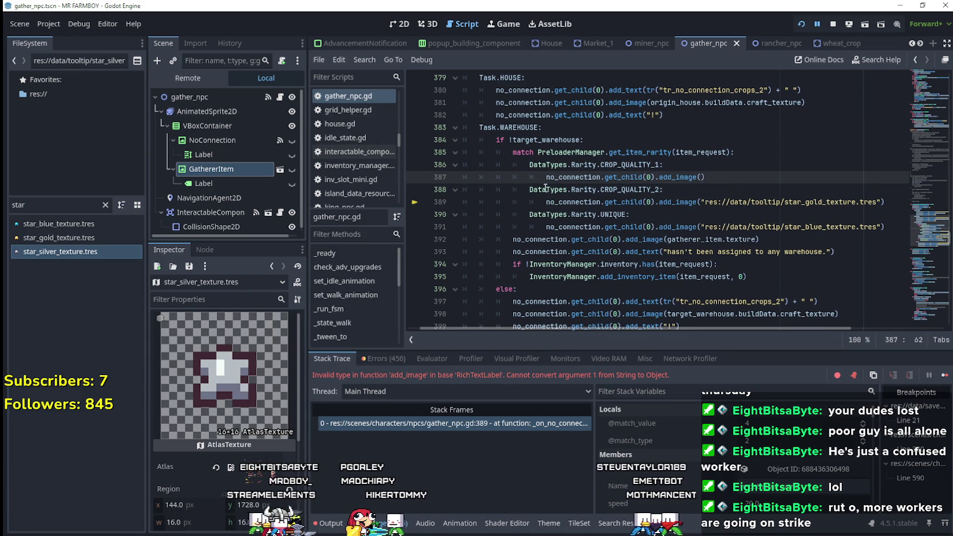
mouse_move(58, 251)
mouse_down()
mouse_move(659, 214)
mouse_move(701, 178)
mouse_up()
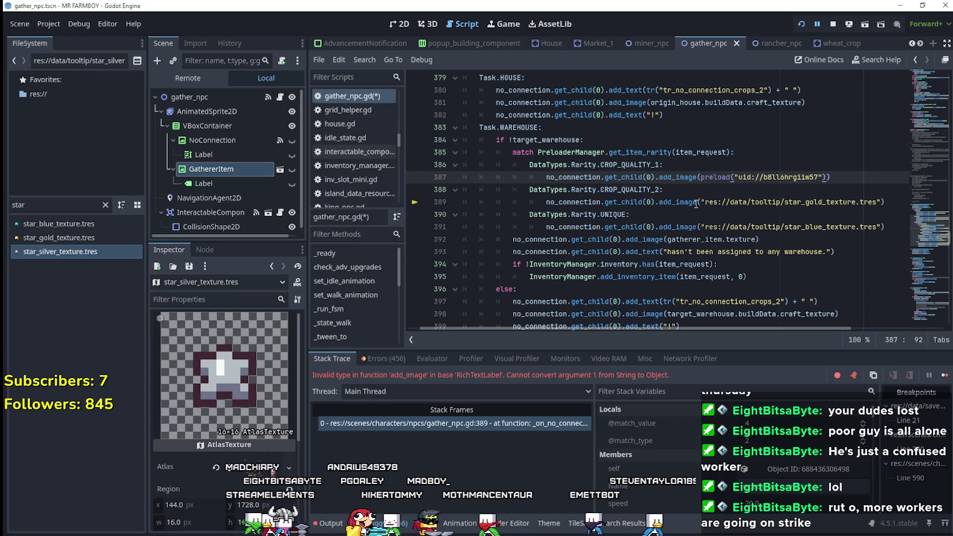
drag(702, 201, 882, 204)
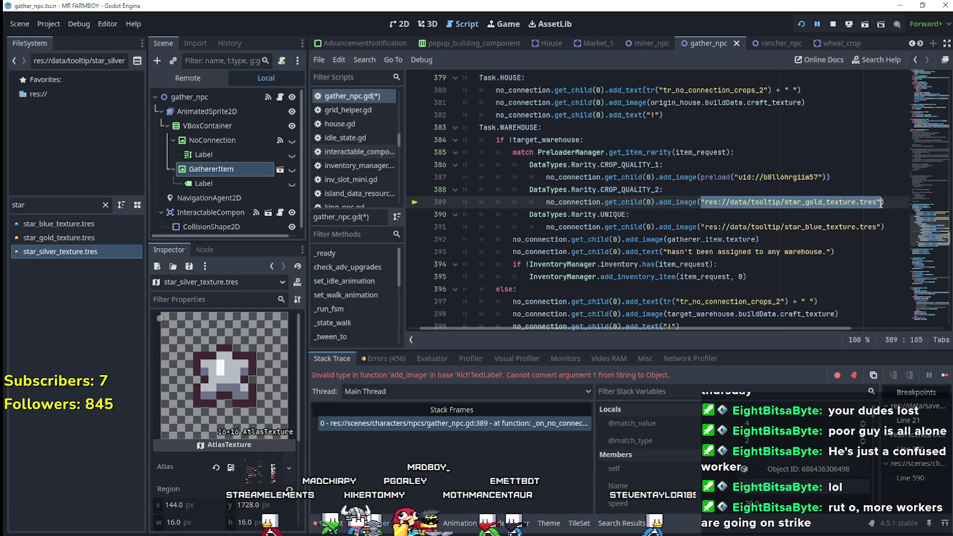
key(BackSpace)
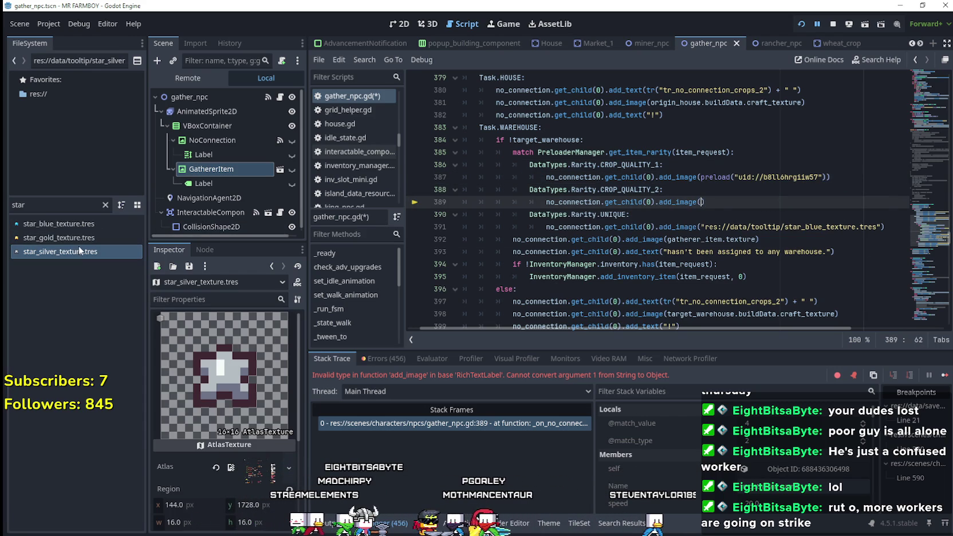
mouse_move(79, 237)
mouse_down()
mouse_move(716, 224)
mouse_move(717, 202)
mouse_up()
key(Down)
key(ctrl+s)
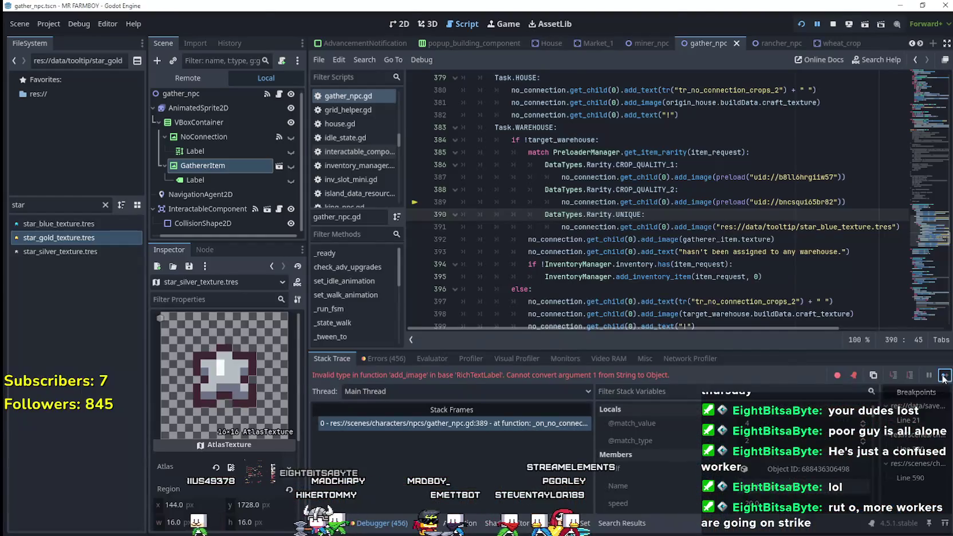
Test-run the game, select a worker to check its tooltip, and stop the game.
click(944, 376)
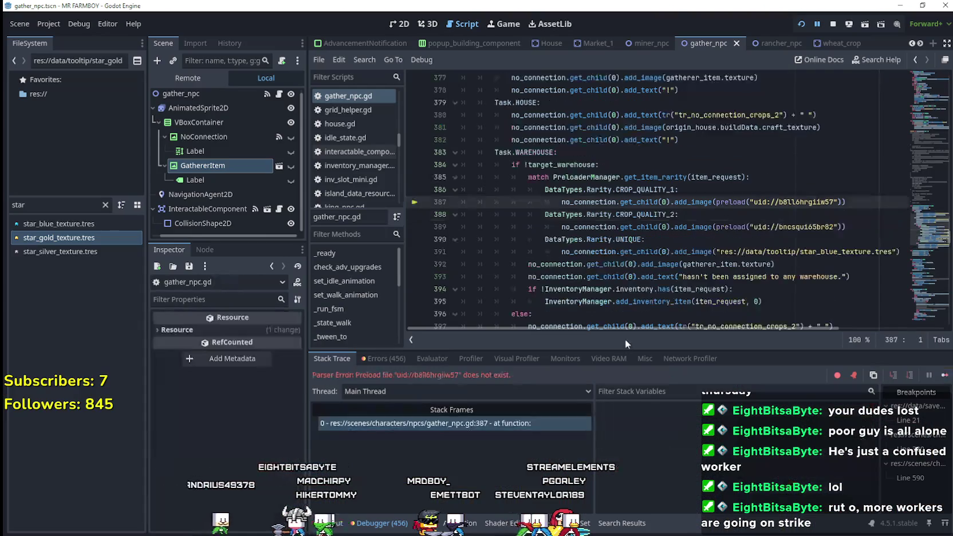
click(943, 375)
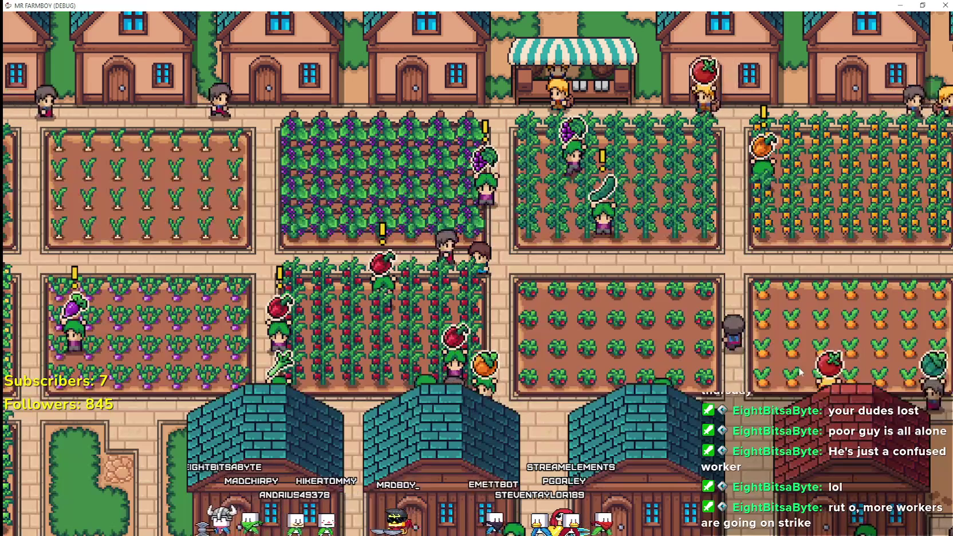
click(481, 259)
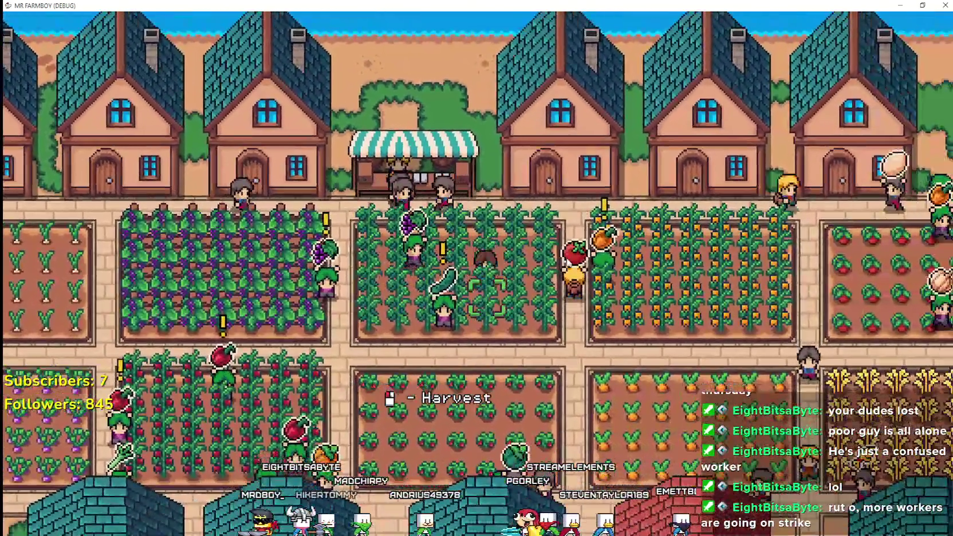
key(F8)
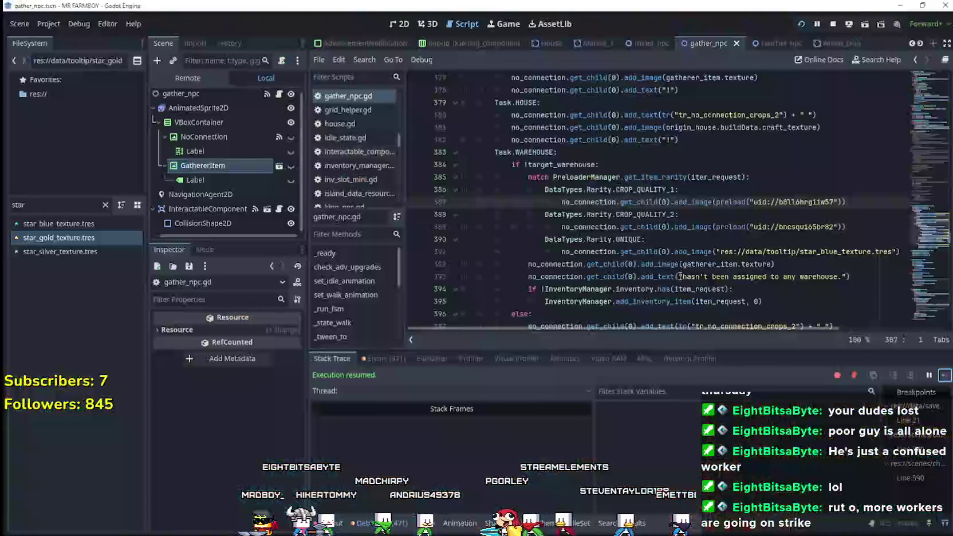
click(704, 239)
scroll(704, 243, down, 2)
scroll(704, 243, up, 2)
key(F5)
key(F8)
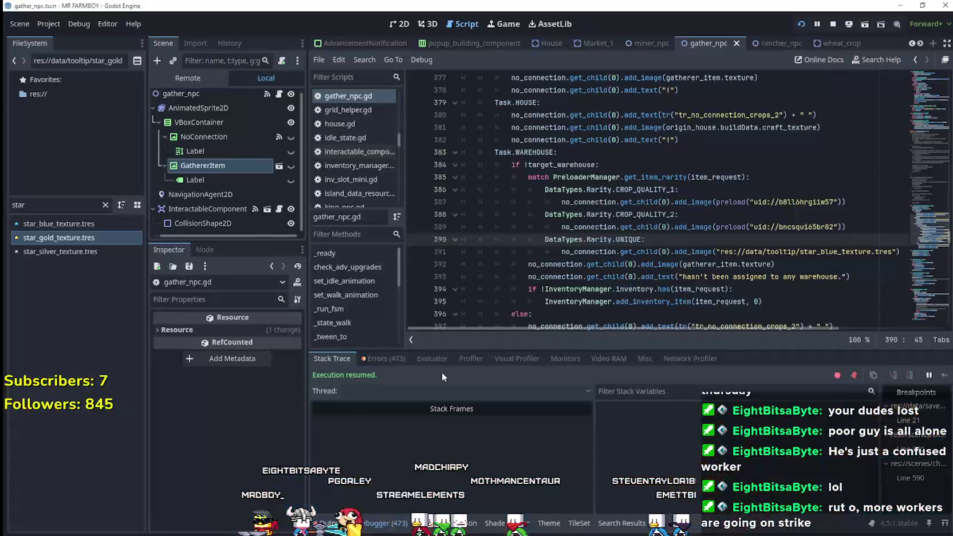
Check the Output log and Debugger Errors list for the mouse_entered/mouse_exited signal errors.
click(346, 521)
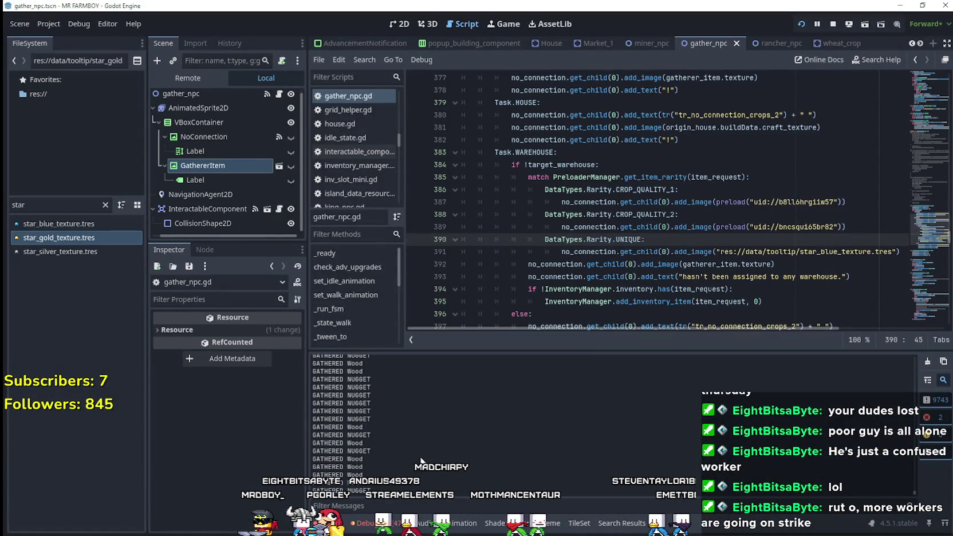
key(alt+Tab)
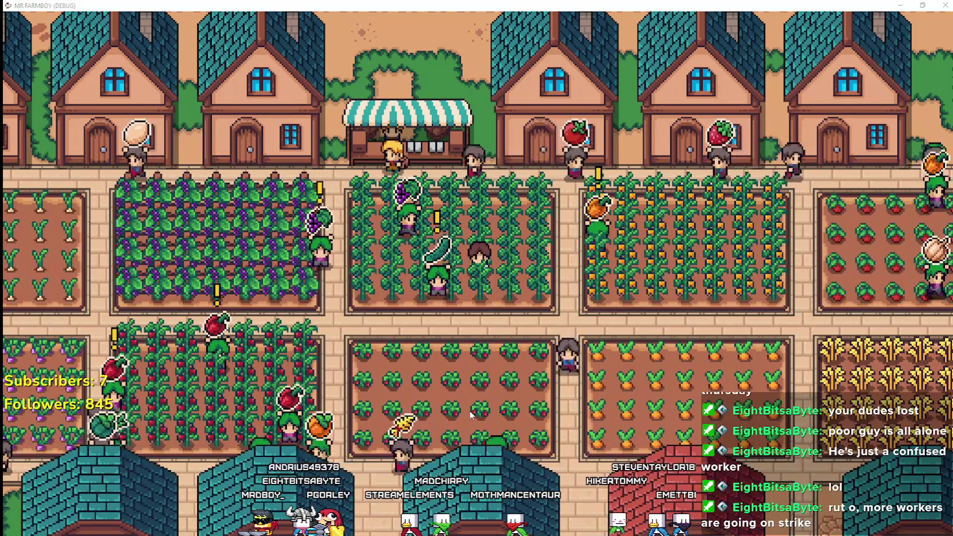
key(alt+Tab)
click(375, 523)
click(383, 358)
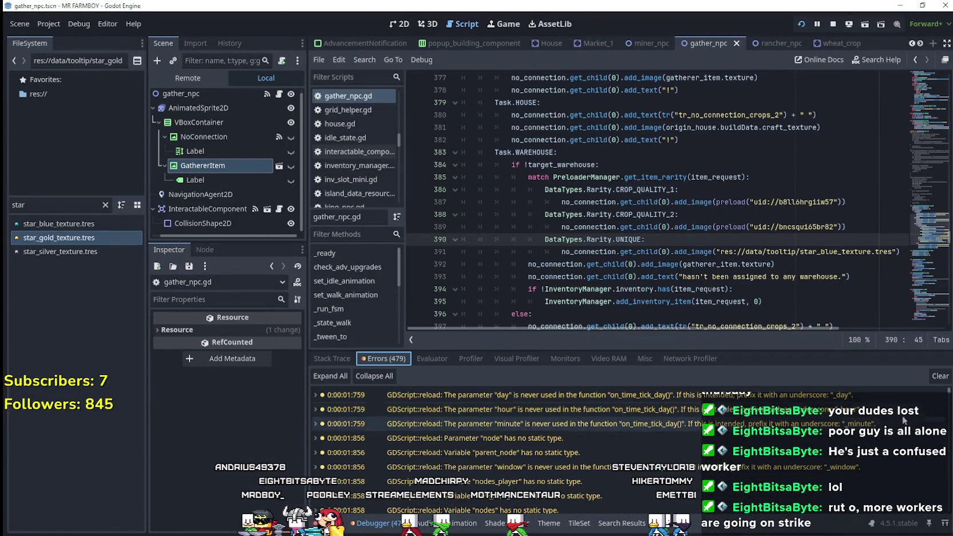
scroll(939, 393, down, 15)
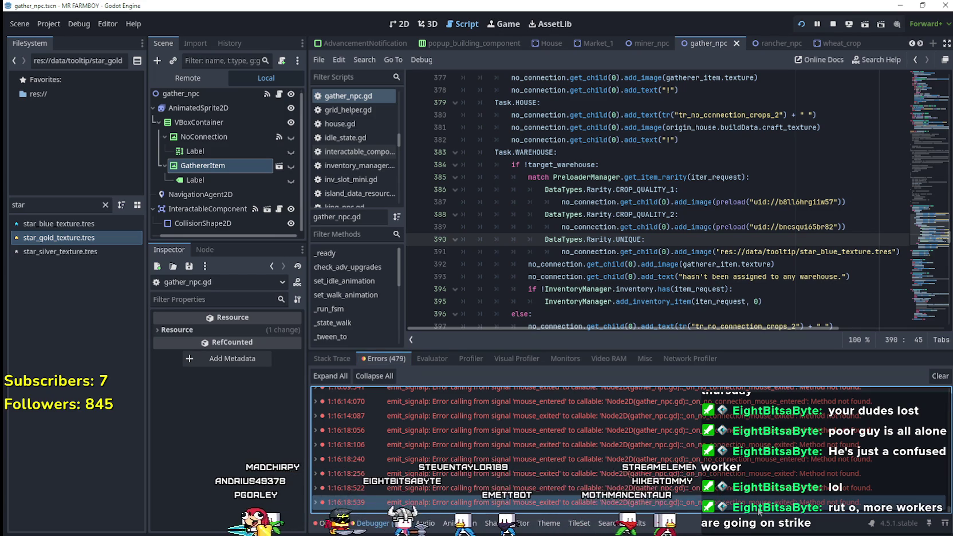
Run the game again, close it, and select the preload call on line 389.
click(620, 264)
key(F5)
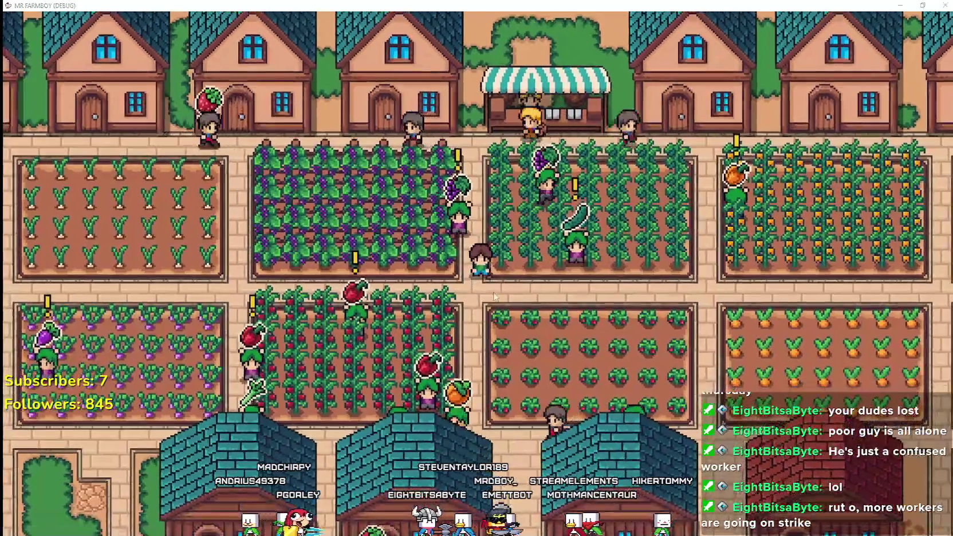
key(F8)
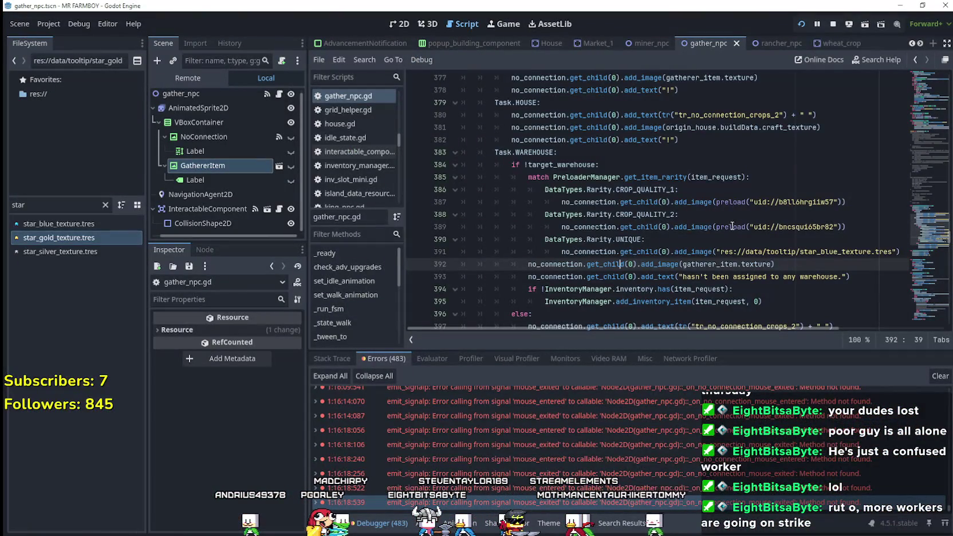
click(667, 245)
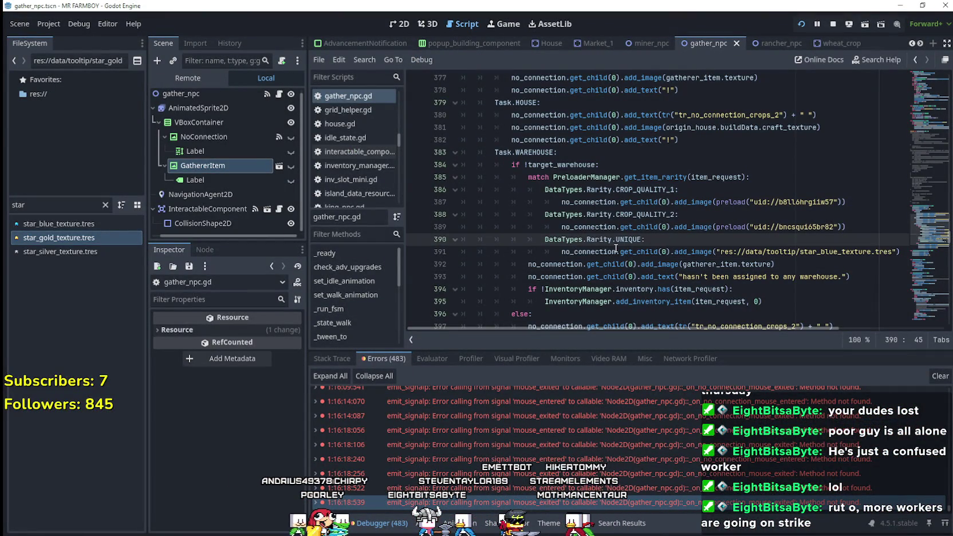
click(560, 251)
double_click(716, 226)
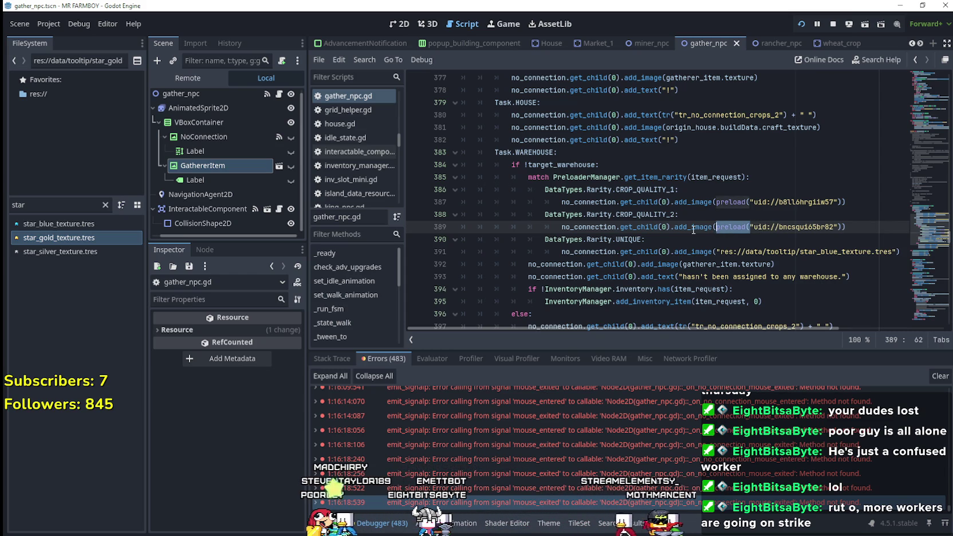
Strip preload( and the extra parenthesis from lines 387 and 389, save, and run with F5.
drag(750, 201, 721, 201)
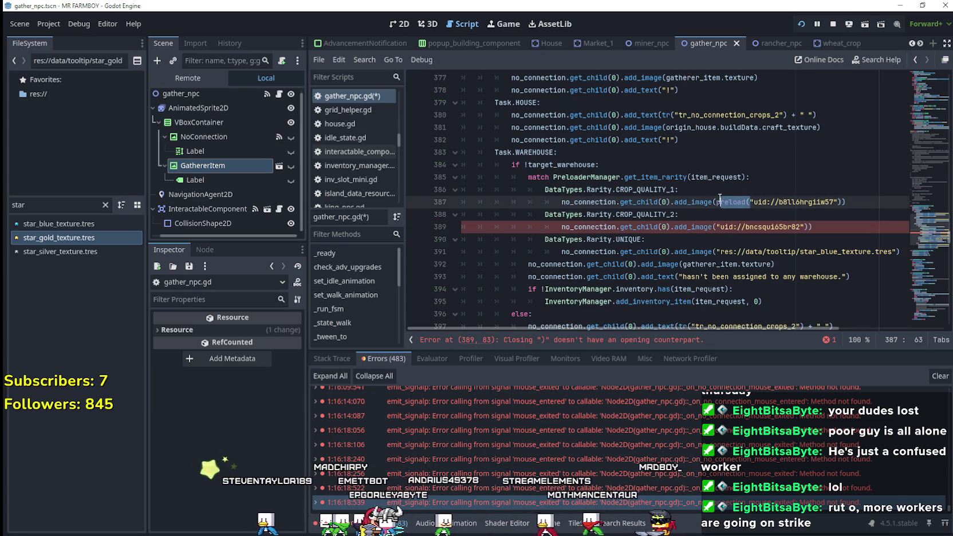
key(BackSpace)
click(806, 201)
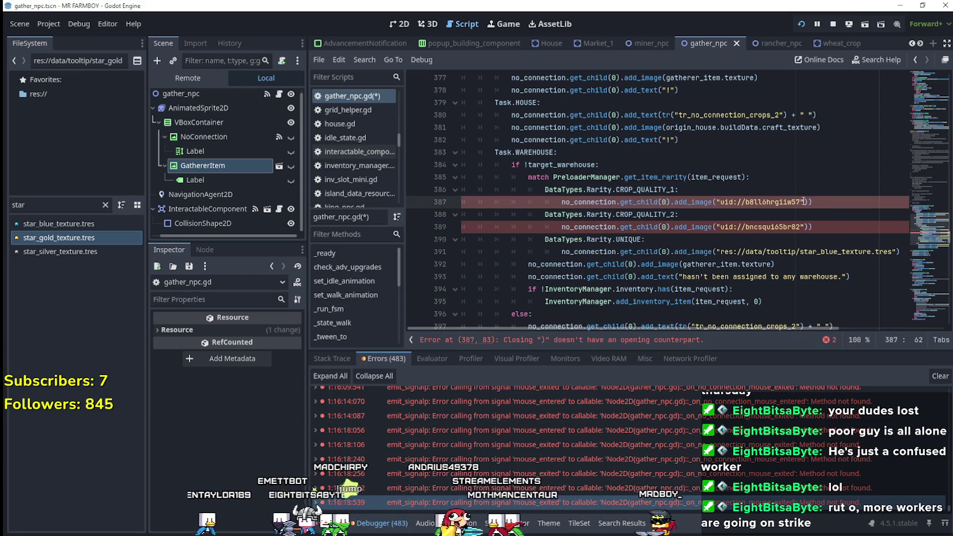
key(BackSpace)
click(823, 227)
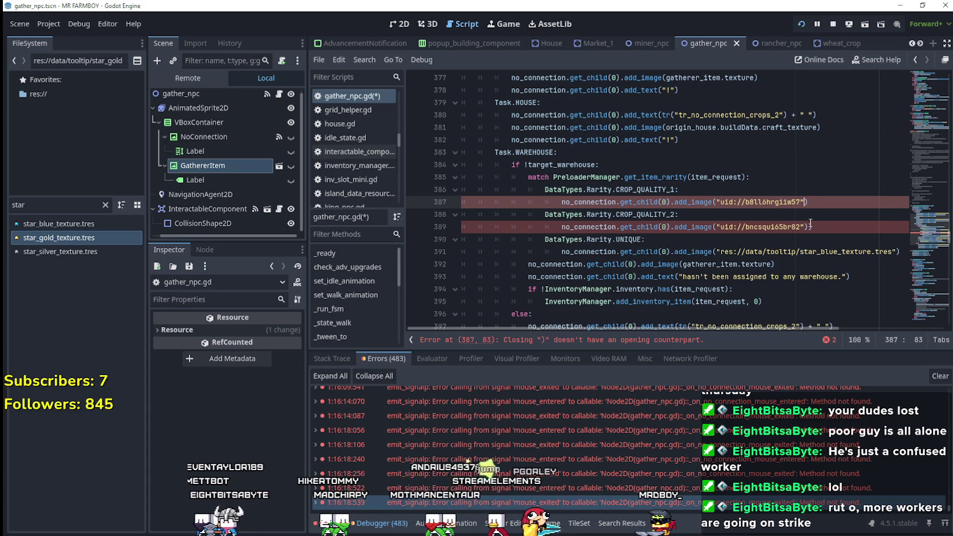
key(BackSpace)
text())
key(ctrl+s)
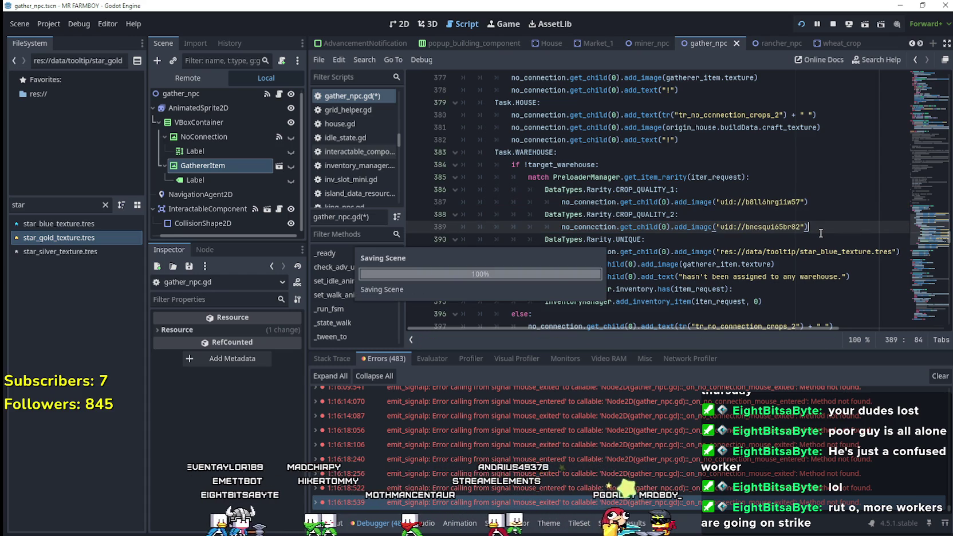
key(F5)
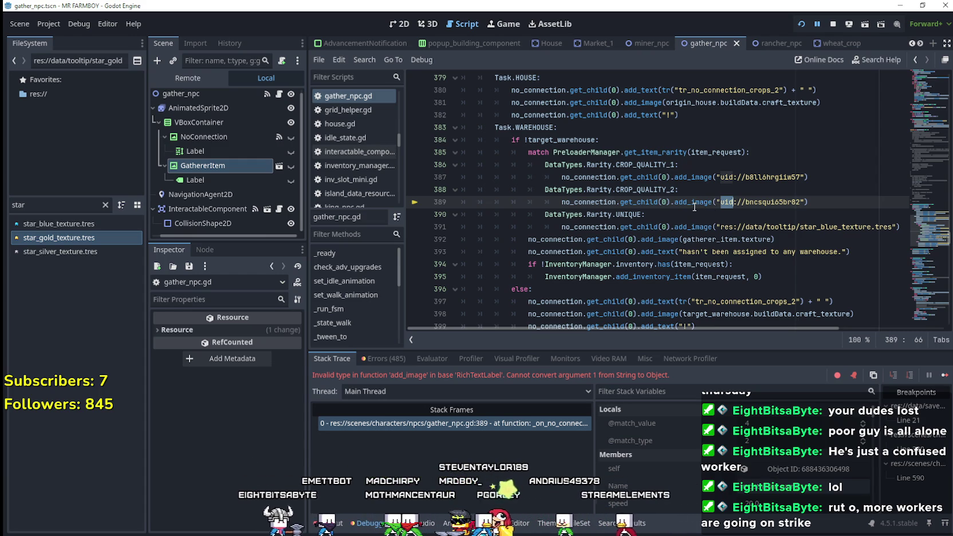
click(134, 24)
click(150, 40)
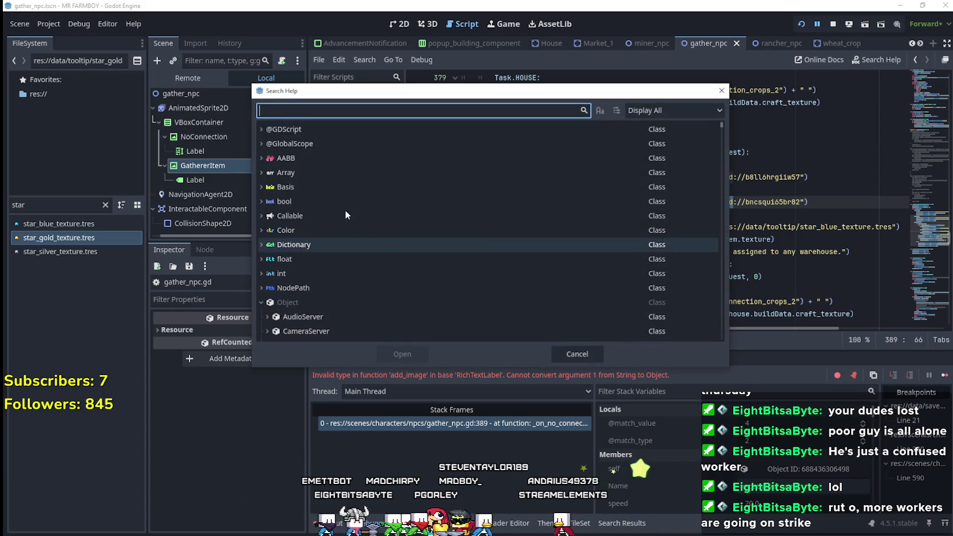
text(add_im)
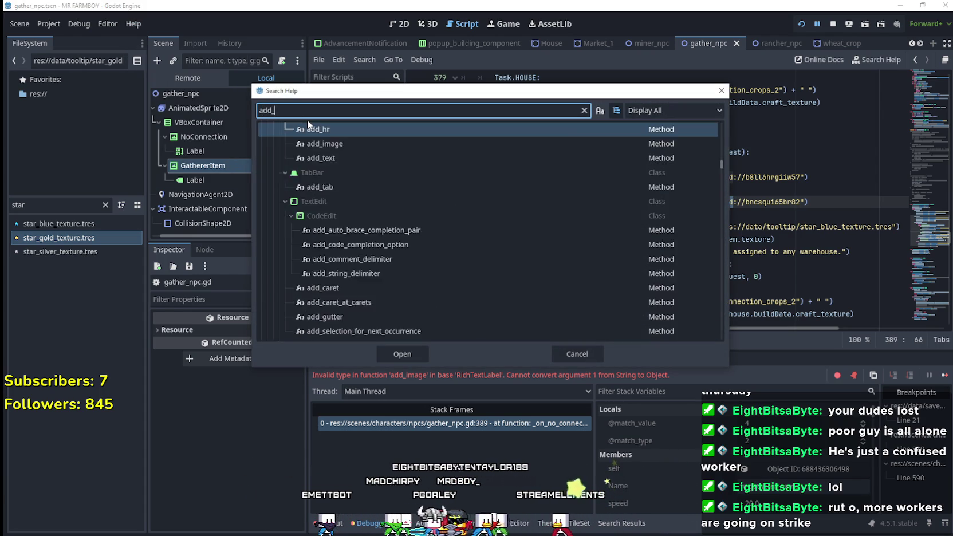
click(413, 355)
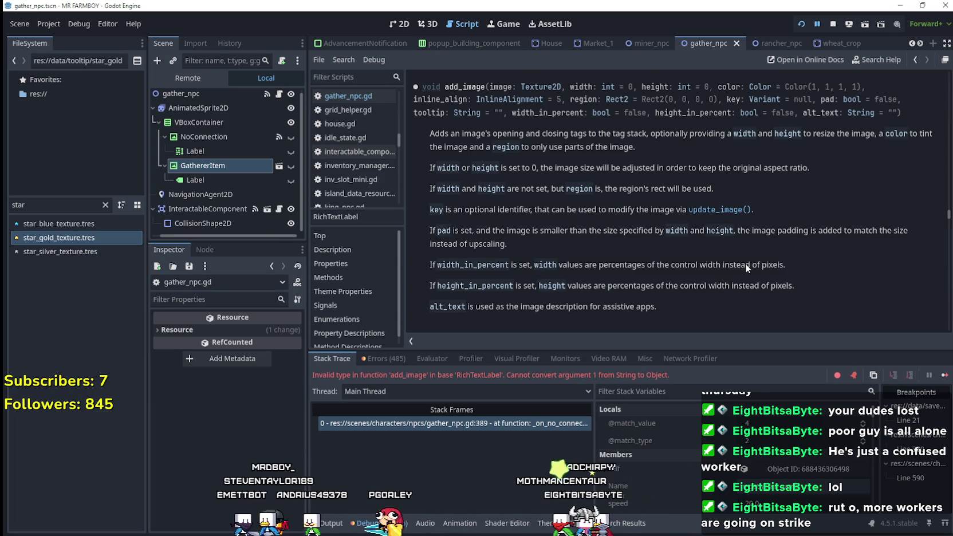
scroll(745, 264, down, 3)
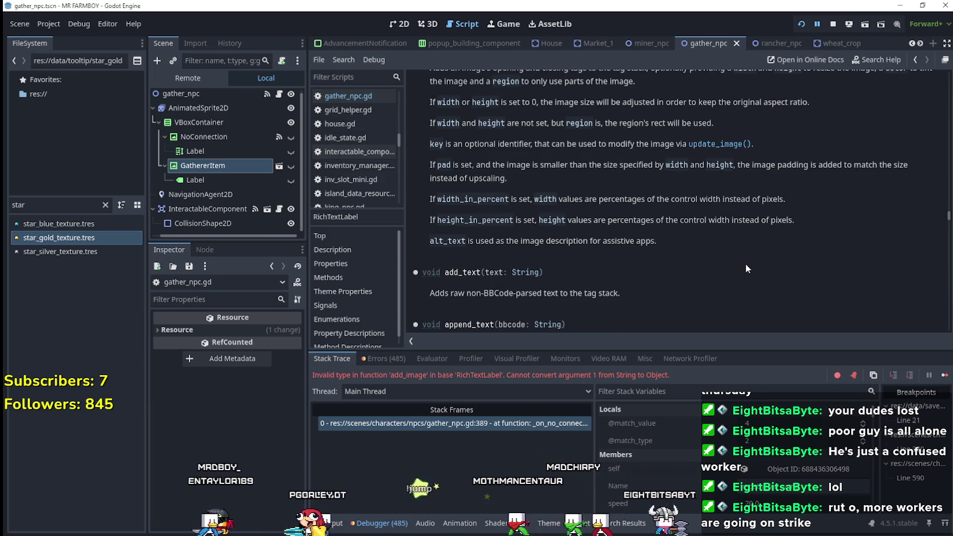
scroll(746, 265, down, 3)
scroll(745, 264, up, 6)
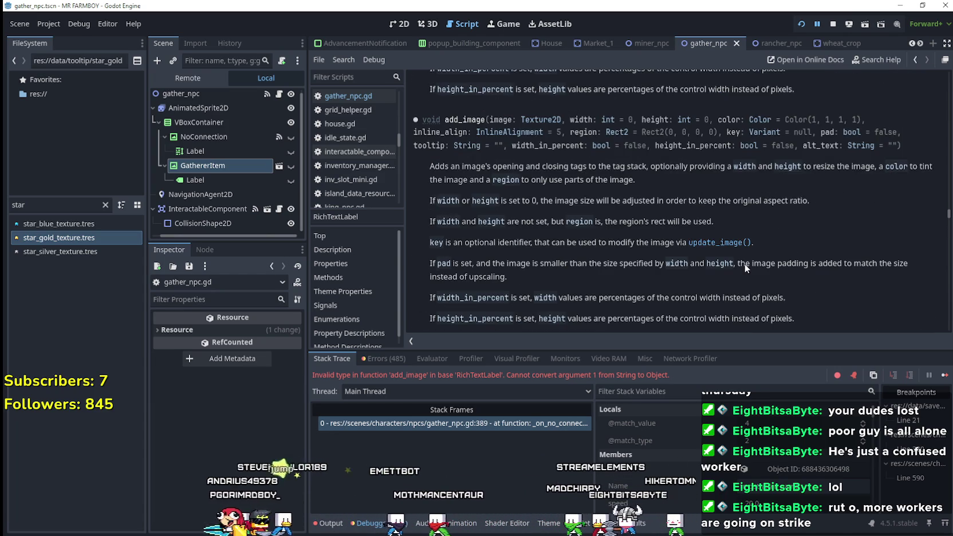
scroll(744, 263, up, 5)
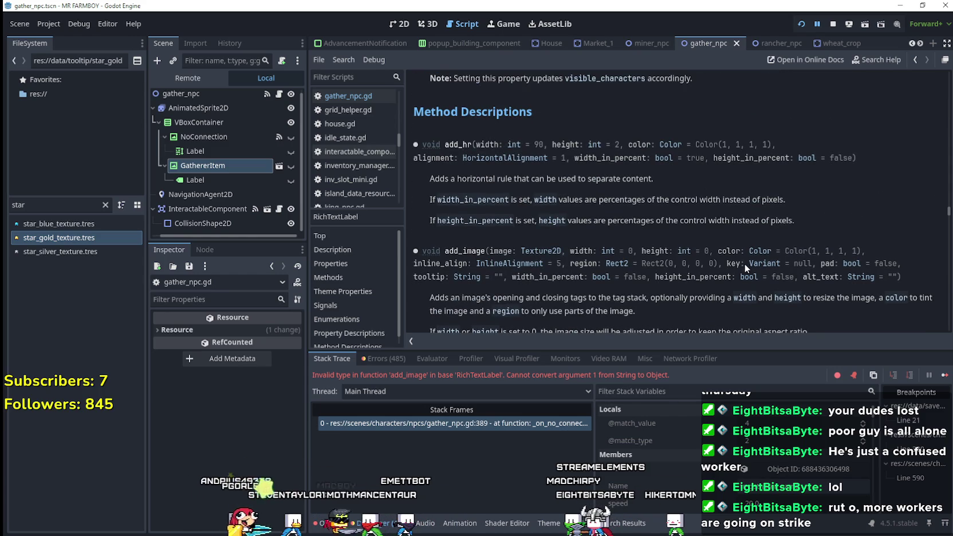
scroll(744, 264, down, 6)
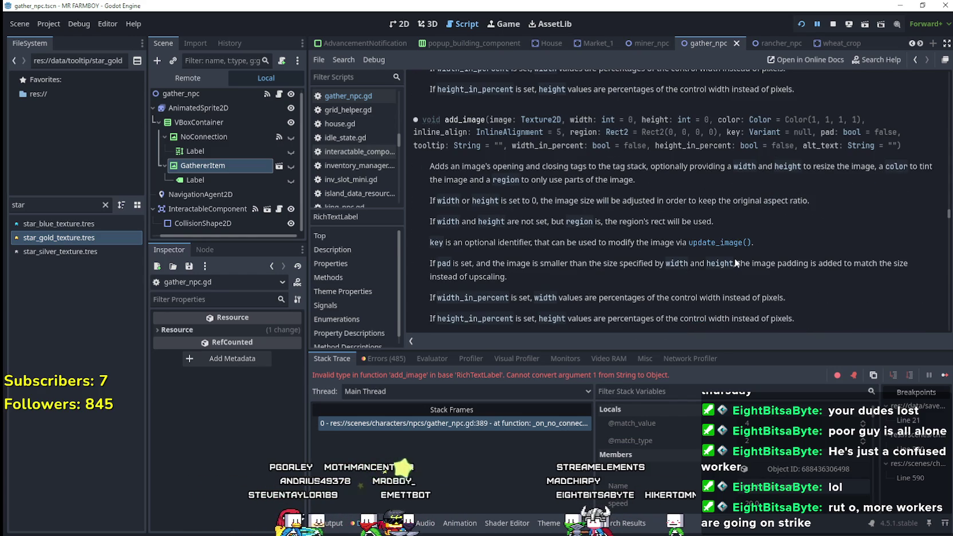
drag(582, 169, 706, 177)
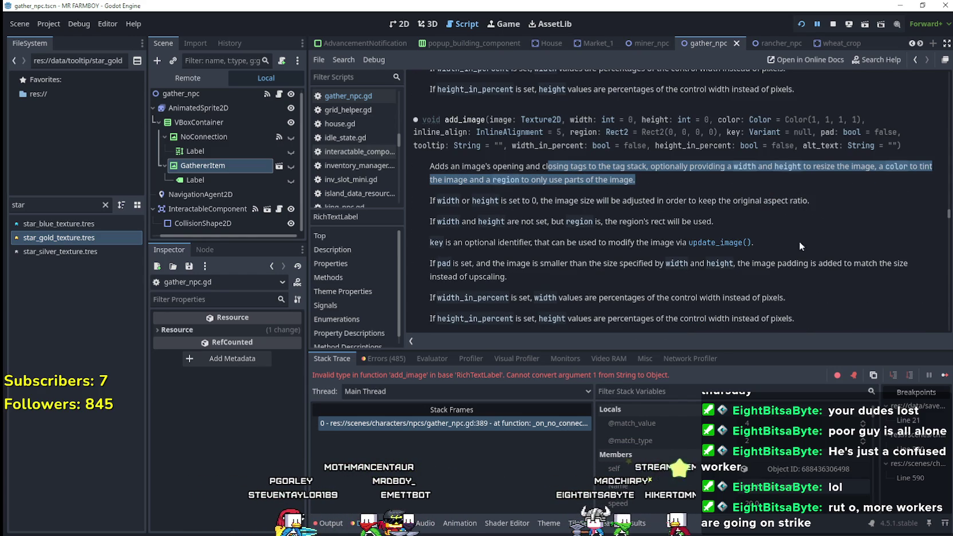
scroll(778, 242, down, 2)
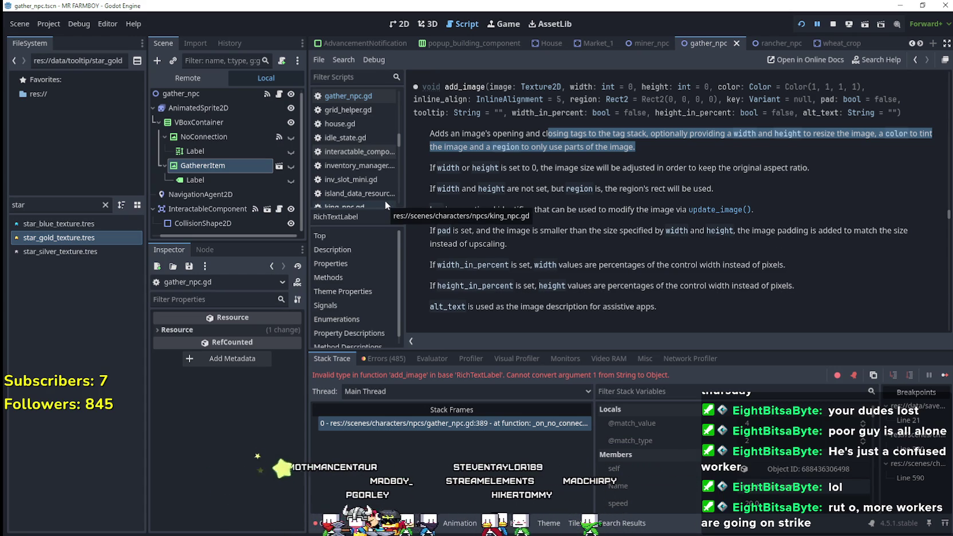
click(280, 96)
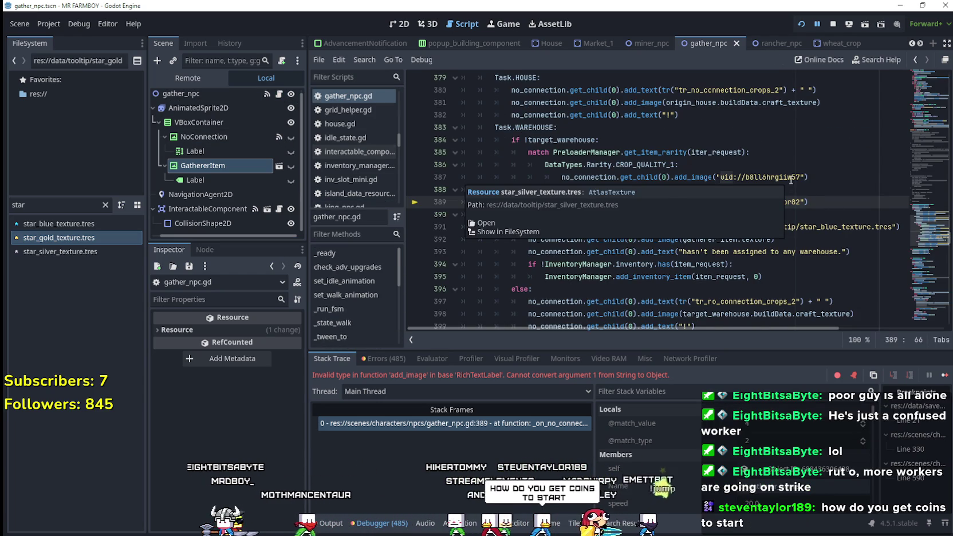
double_click(791, 178)
drag(803, 177, 718, 175)
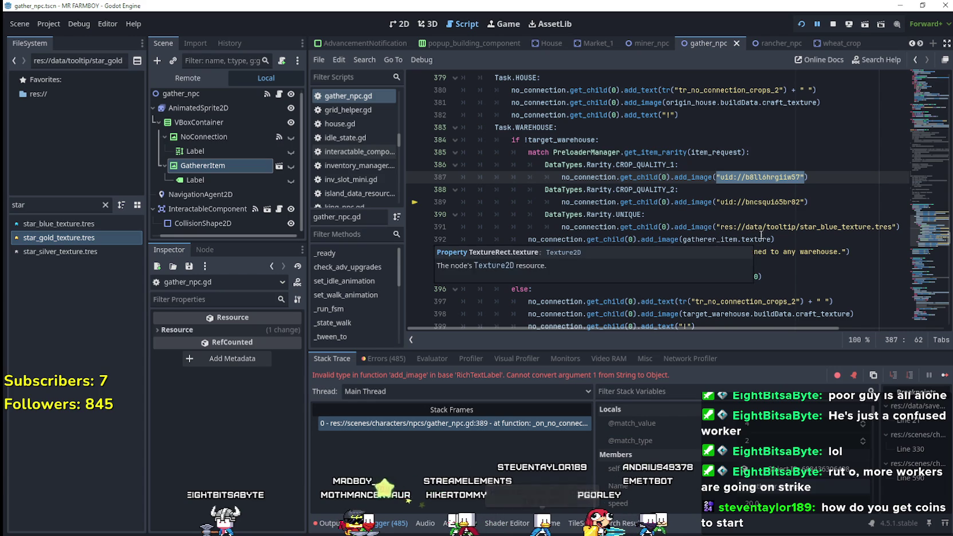
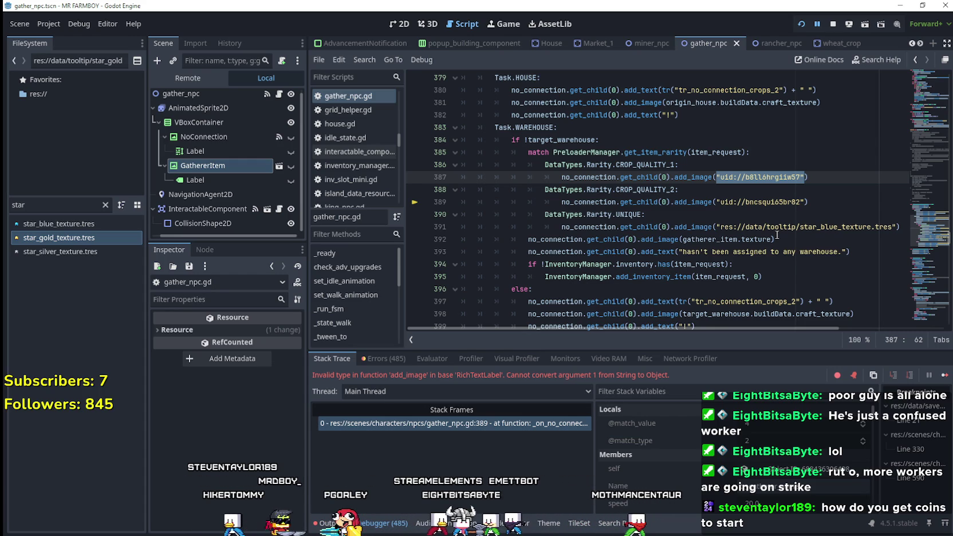
Insert the star_silver_texture.tres res:// path on line 387 of gather_npc.gd.
mouse_move(60, 251)
mouse_down()
mouse_move(527, 261)
mouse_move(717, 181)
mouse_up()
click(725, 193)
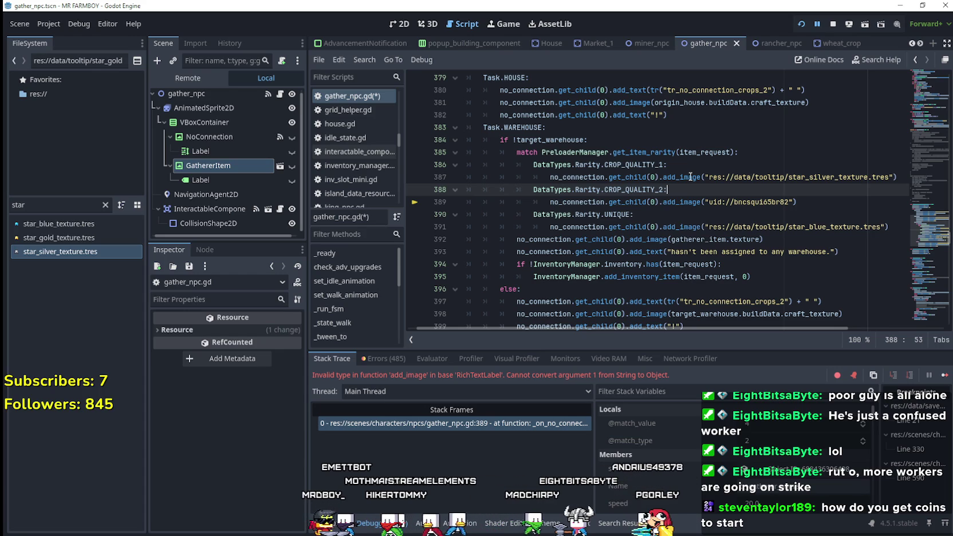
key(Up)
key(End)
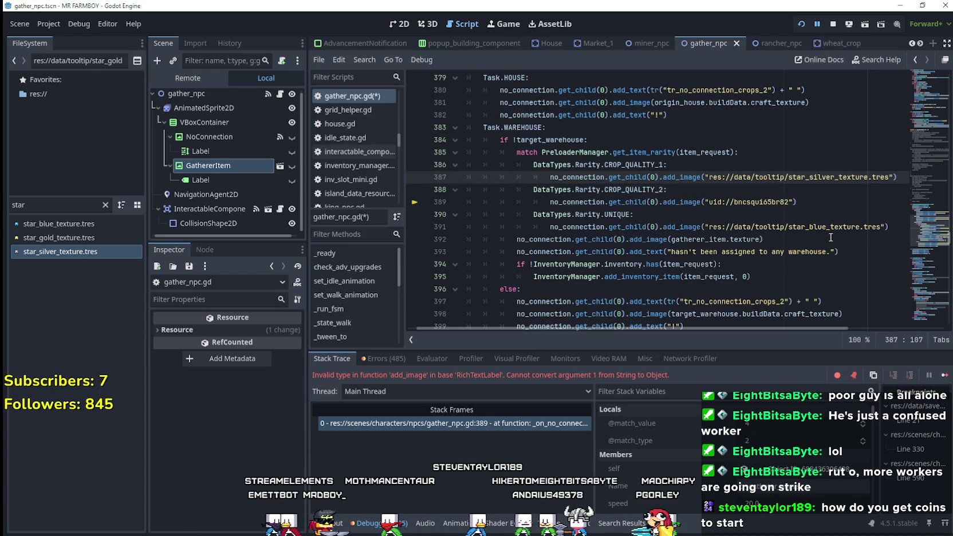
Add a blank line under the CROP_QUALITY_1 case and begin typing var silver_texture.
click(718, 165)
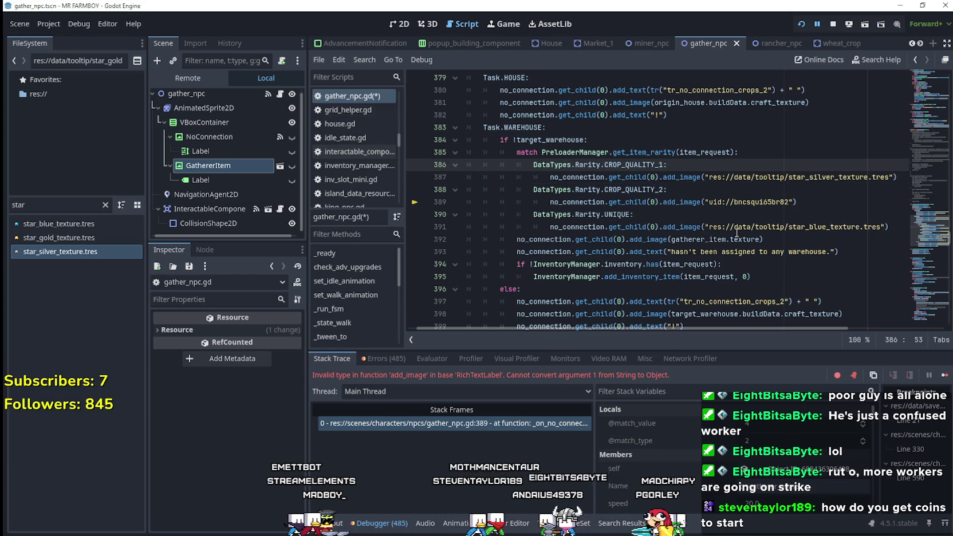
mouse_move(735, 230)
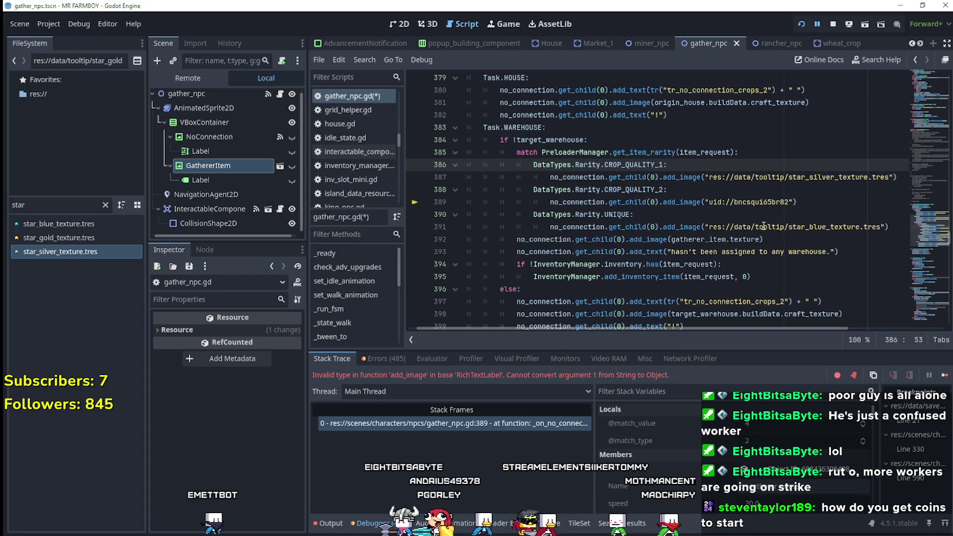
key(Return)
text(var silver_te)
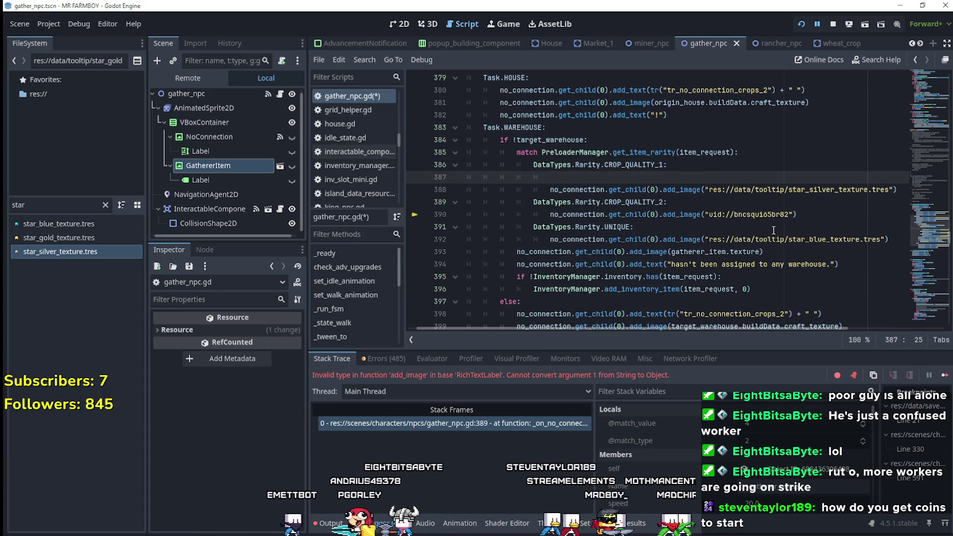
text(xture =)
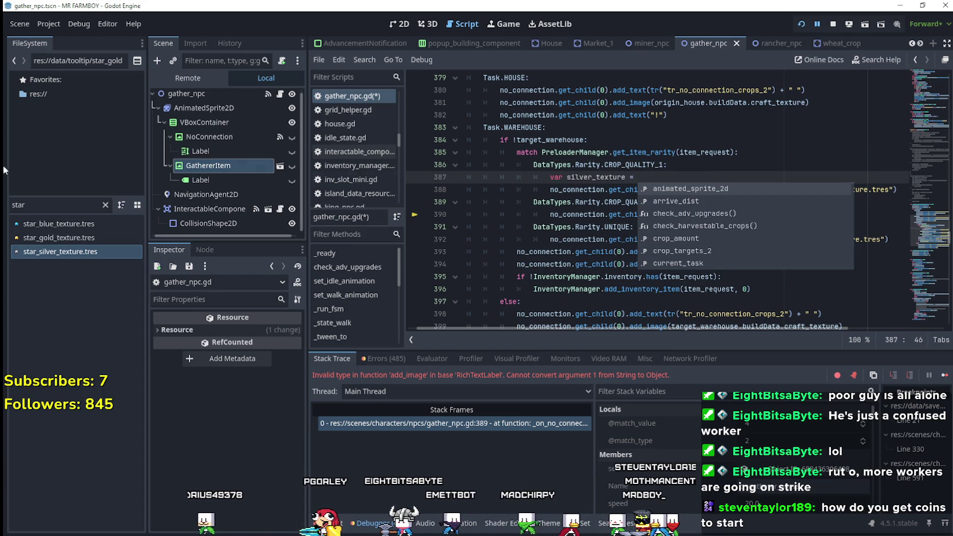
Declare silver_texture as a Texture2D preload of the silver star and pass it to add_image.
drag(69, 251, 720, 171)
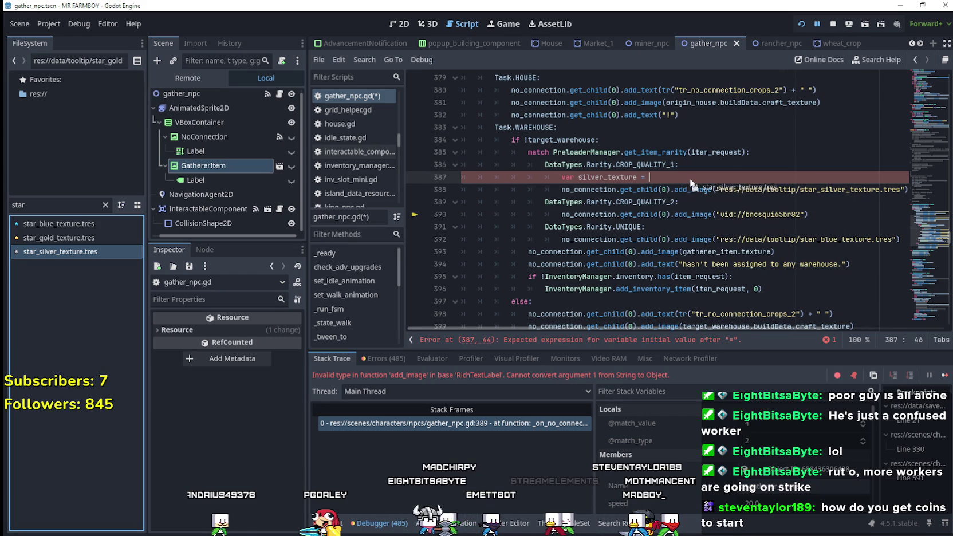
click(637, 177)
drag(720, 189, 880, 194)
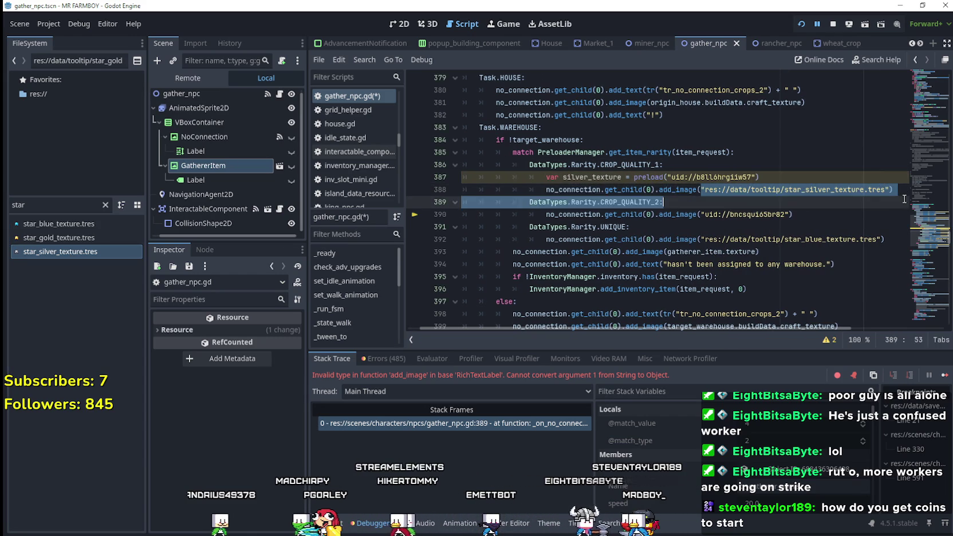
text(silver_texture)
click(634, 201)
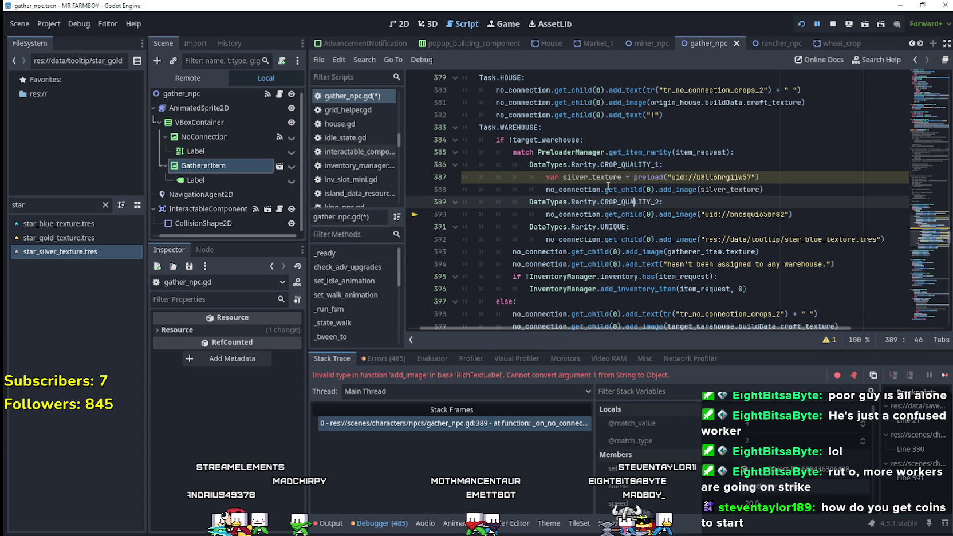
click(625, 178)
text(: Texture2)
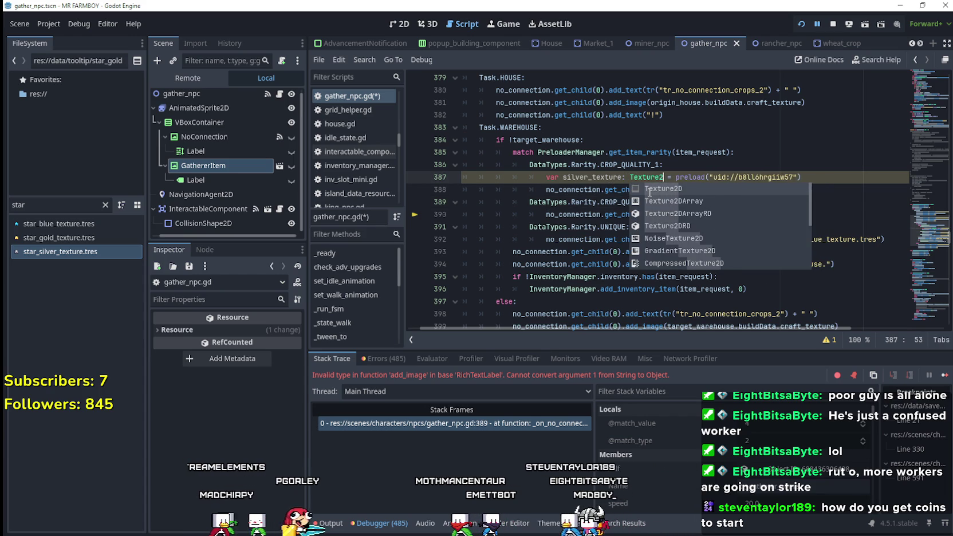
click(662, 203)
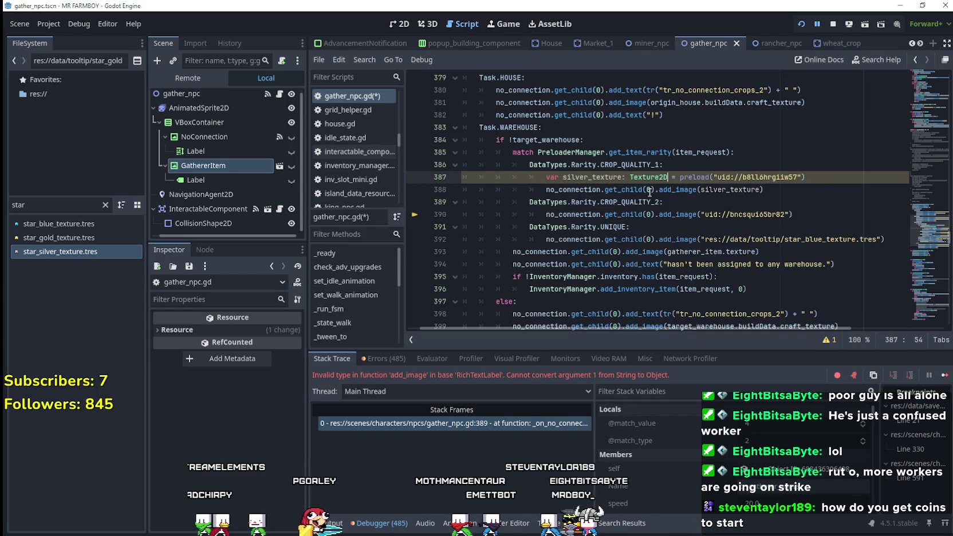
Paste the two silver_texture lines over the CROP_QUALITY_2 and UNIQUE add_image calls.
drag(805, 177, 544, 177)
drag(765, 190, 419, 181)
key(ctrl+c)
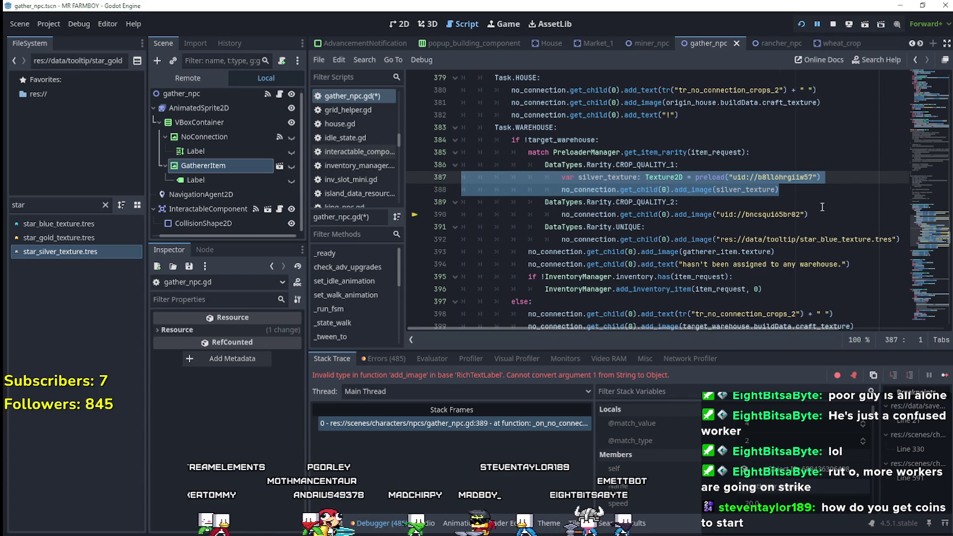
drag(808, 214, 421, 215)
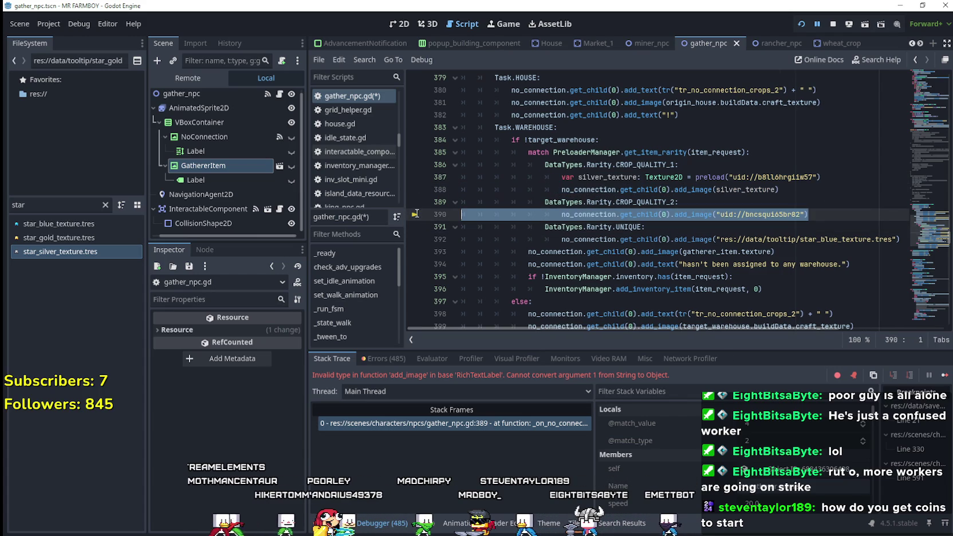
key(ctrl+v)
drag(904, 250, 425, 251)
key(ctrl+v)
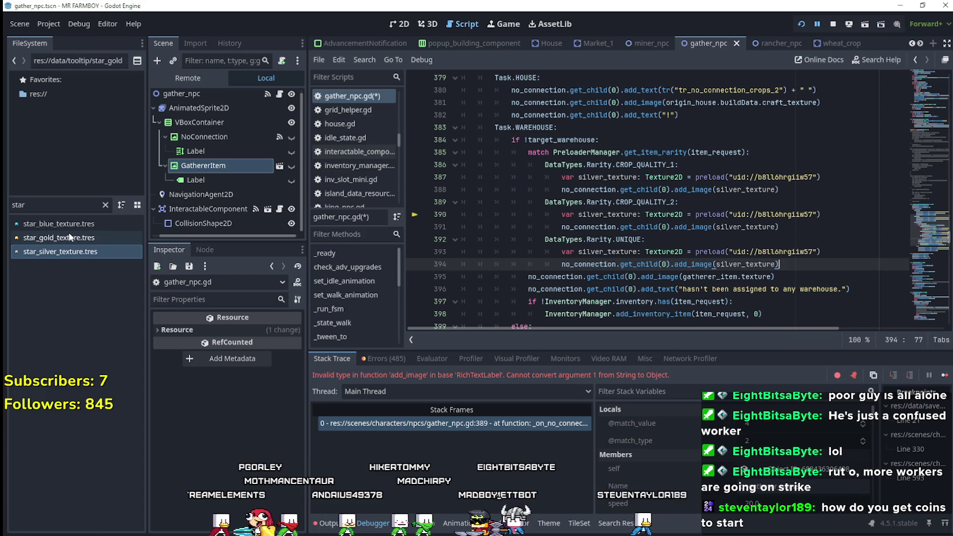
Replace the silver preload on line 390 with the gold star texture.
click(61, 237)
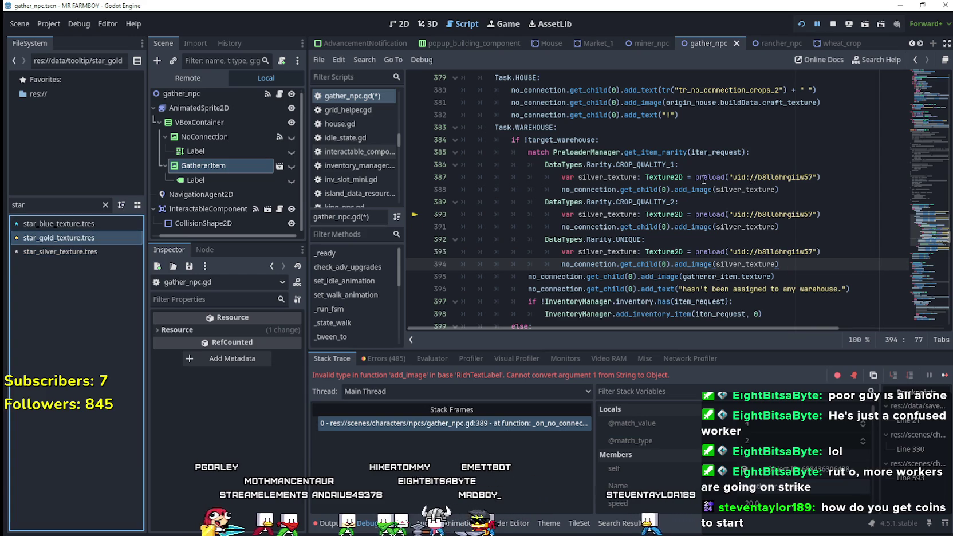
drag(696, 214, 807, 214)
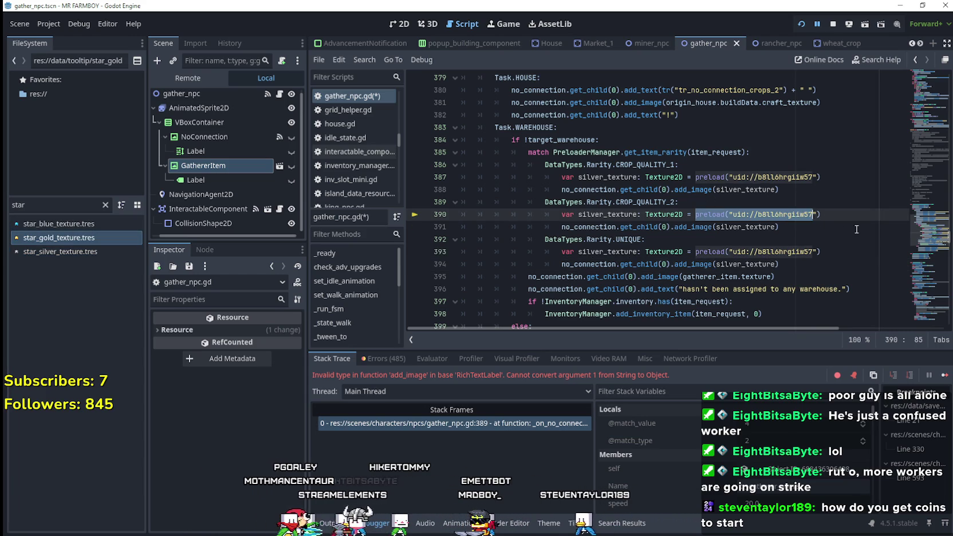
drag(722, 214, 829, 220)
key(BackSpace)
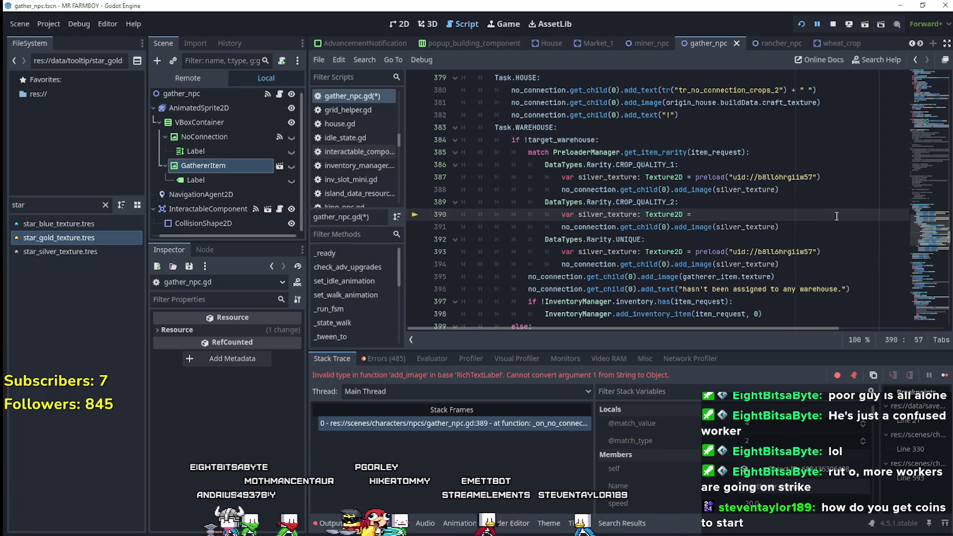
mouse_move(42, 237)
mouse_down()
mouse_move(435, 240)
mouse_move(705, 214)
mouse_up()
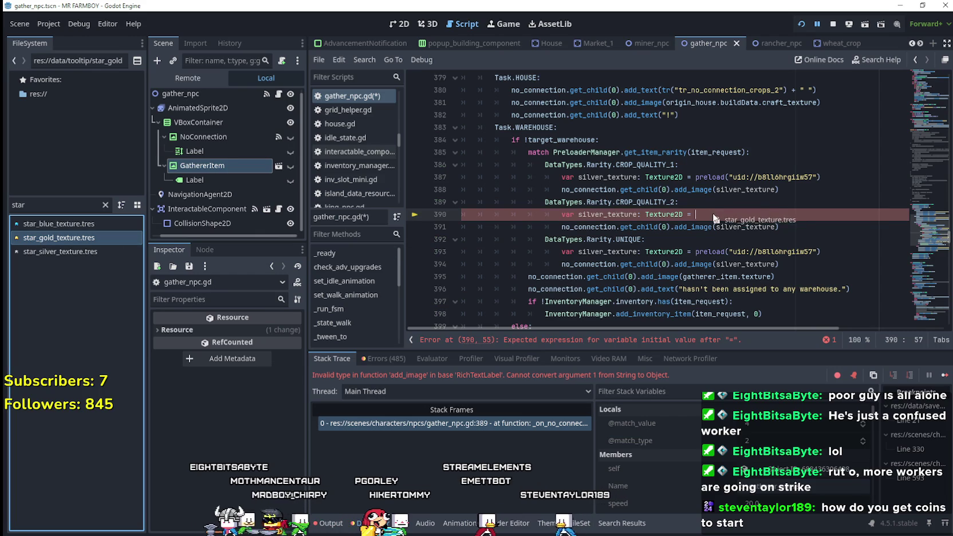
Swap line 393's preload for the blue star texture, save the script and resume the debugger.
drag(695, 251, 847, 249)
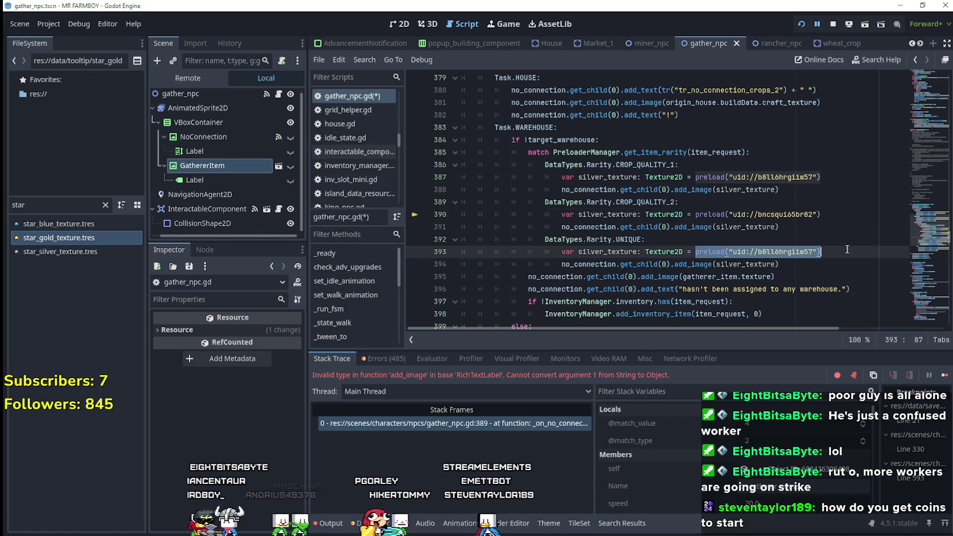
key(BackSpace)
mouse_move(52, 253)
mouse_down()
mouse_move(642, 285)
mouse_move(768, 257)
mouse_up()
key(ctrl+z)
click(52, 223)
mouse_move(52, 224)
mouse_down()
mouse_move(884, 246)
mouse_move(792, 258)
mouse_up()
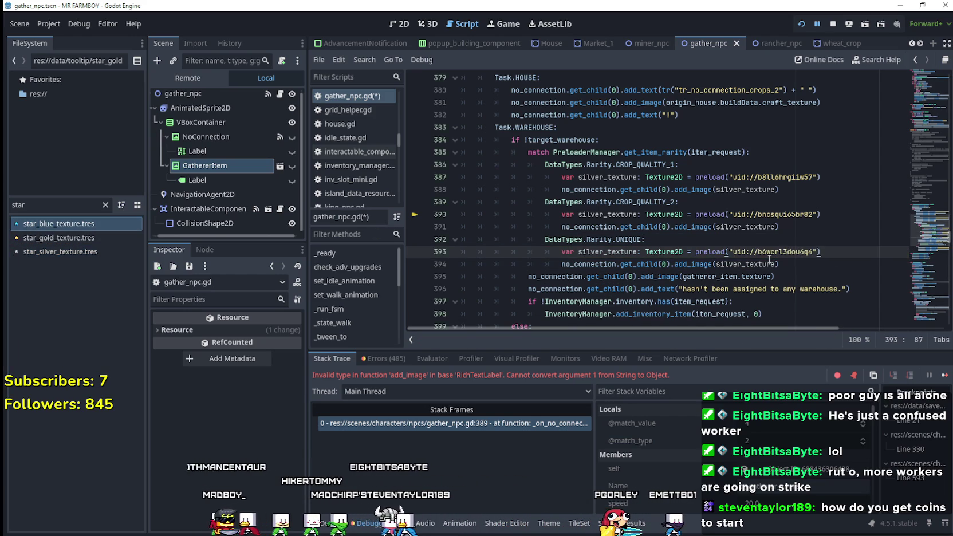
key(ctrl+s)
click(944, 375)
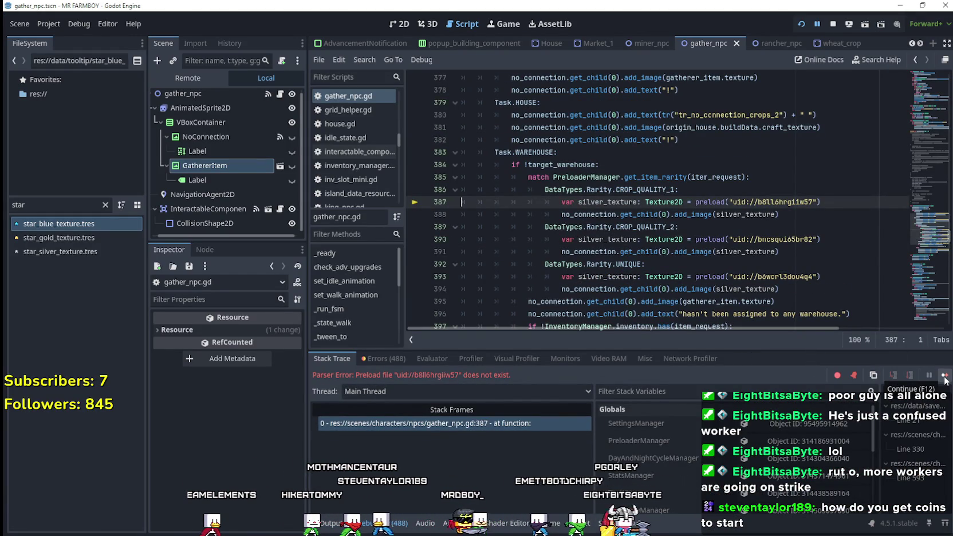
Select the worker at the crossroads in the running game, then return to the editor.
click(945, 376)
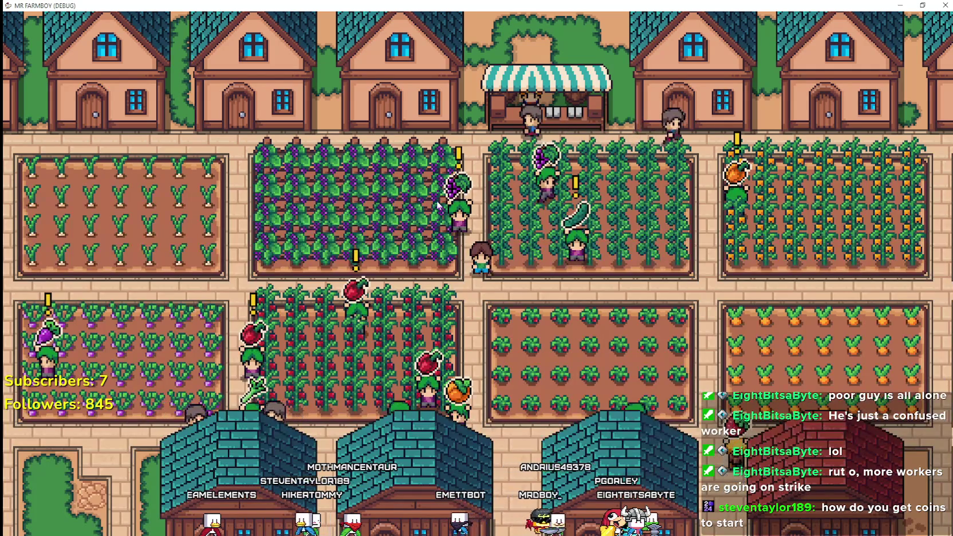
click(482, 261)
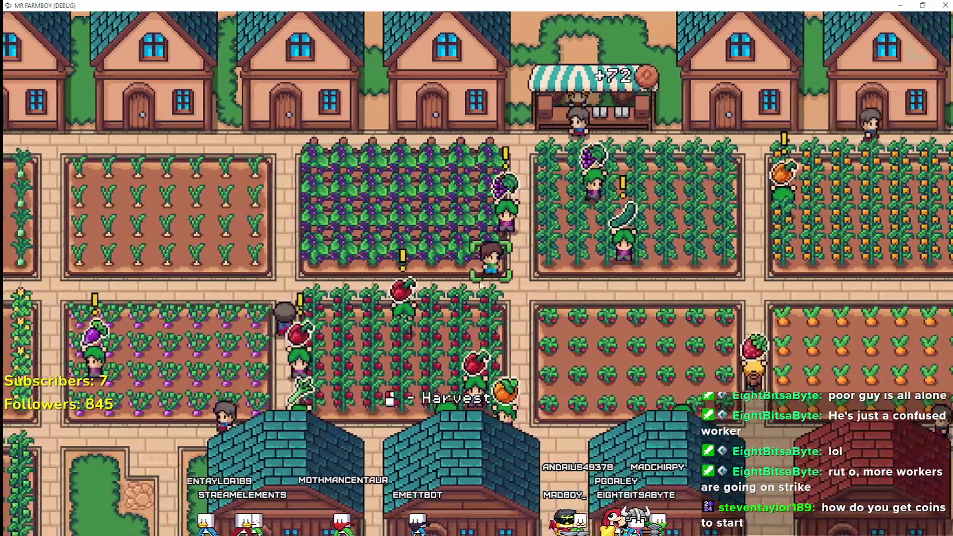
key(alt+Tab)
Inspect the star texture uids on the rarity preload lines in gather_npc.gd.
click(691, 286)
key(Up)
key(Up)
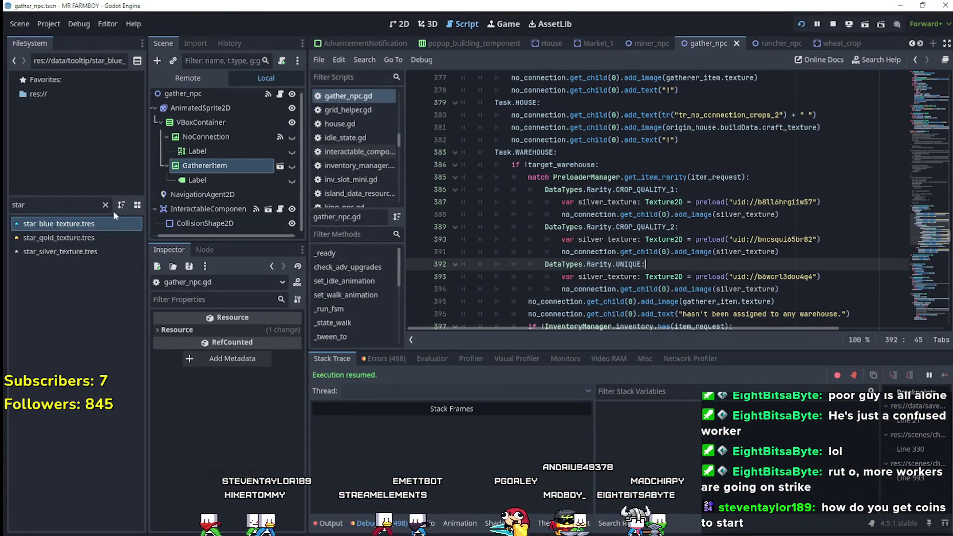
mouse_move(54, 221)
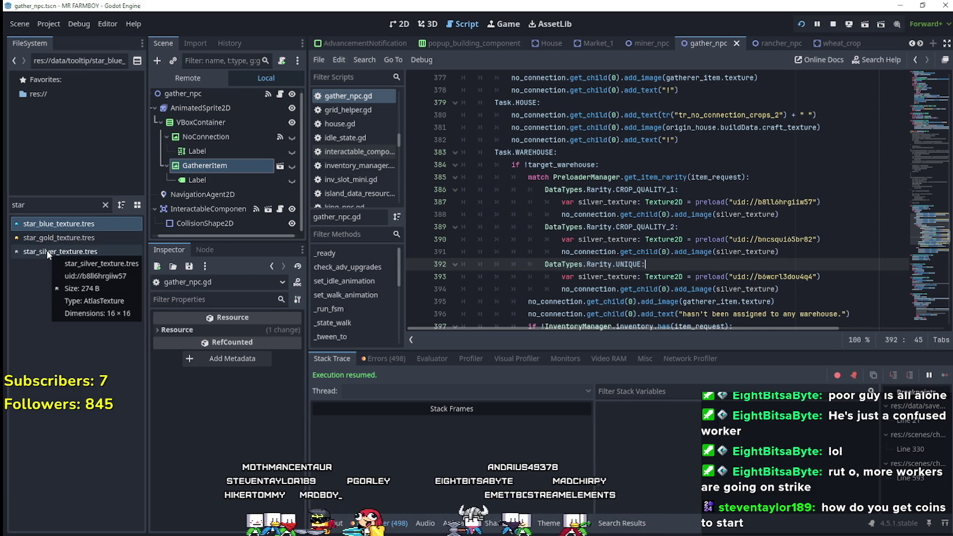
click(804, 239)
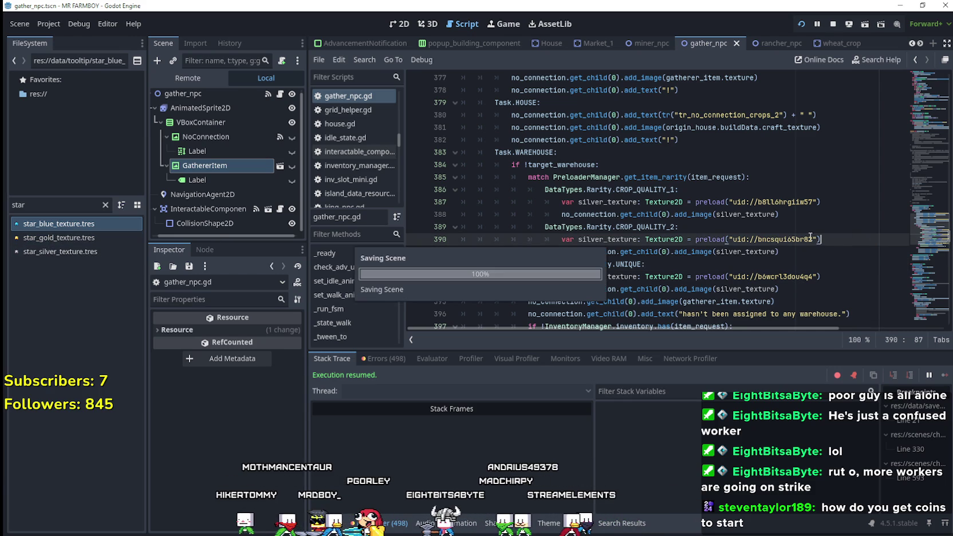
Quit the running MR FARMBOY game from its pause menu and relaunch the project.
key(alt+Tab)
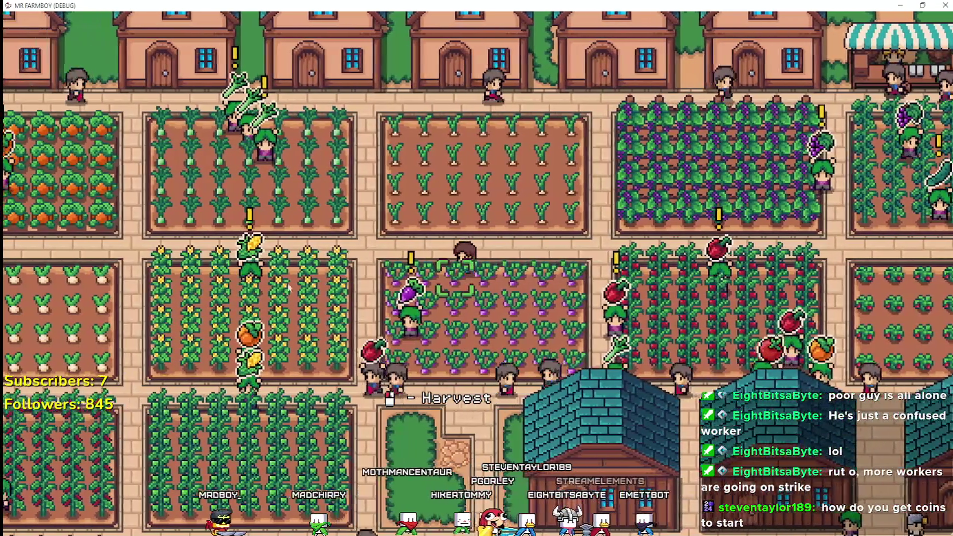
key(Escape)
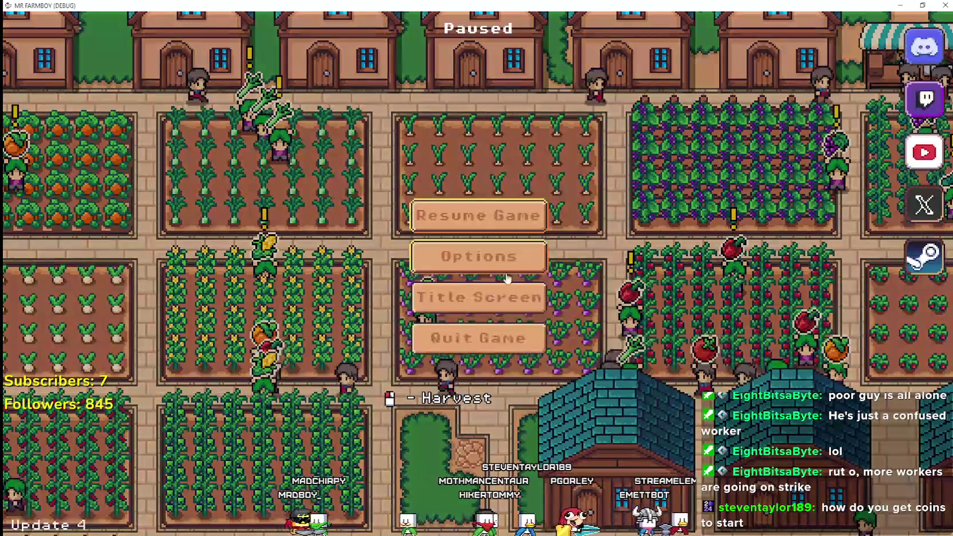
click(483, 350)
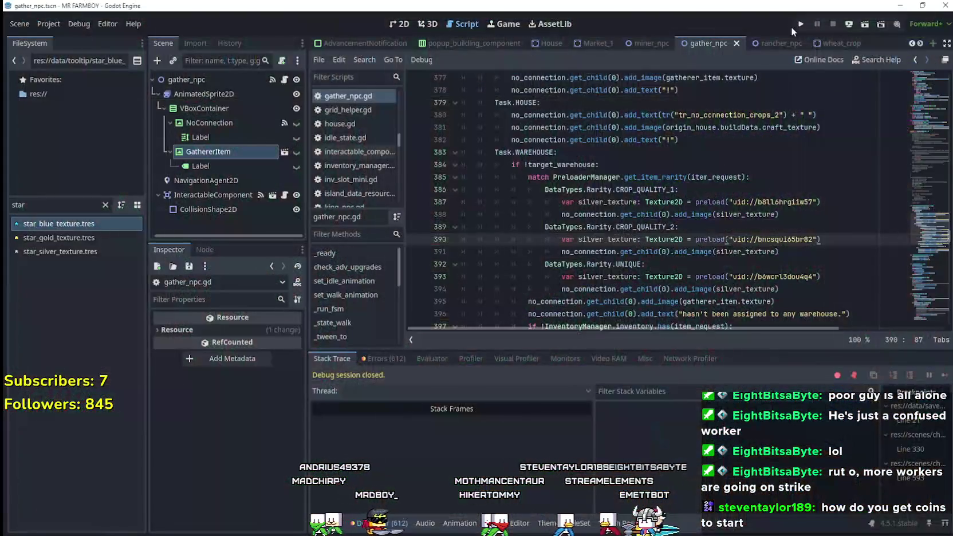
click(805, 24)
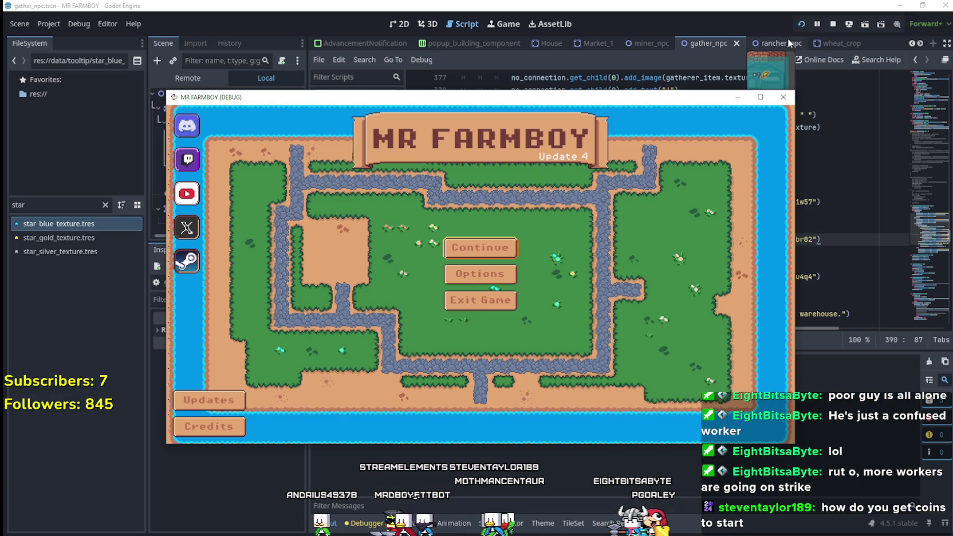
Load Save 6 from the saved games list and maximize the game window.
click(478, 248)
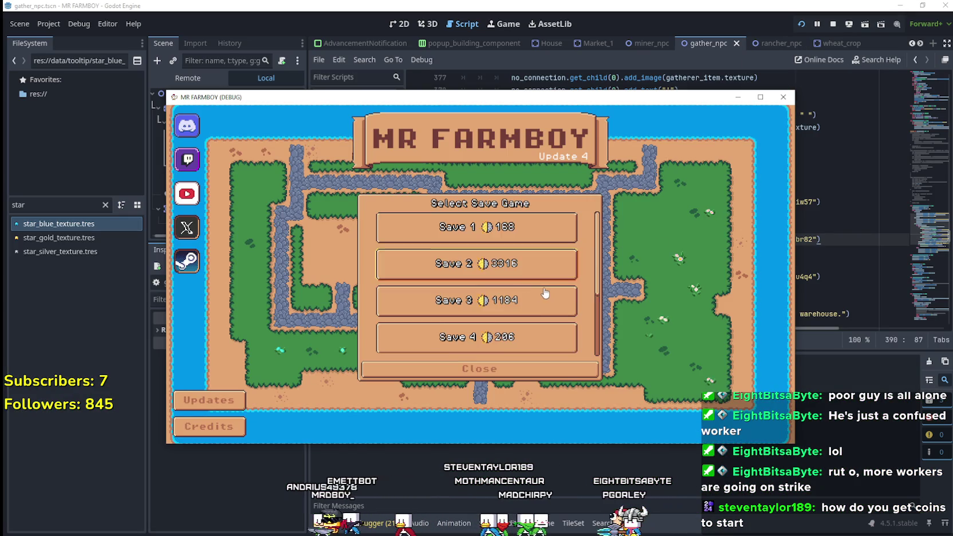
scroll(537, 292, down, 2)
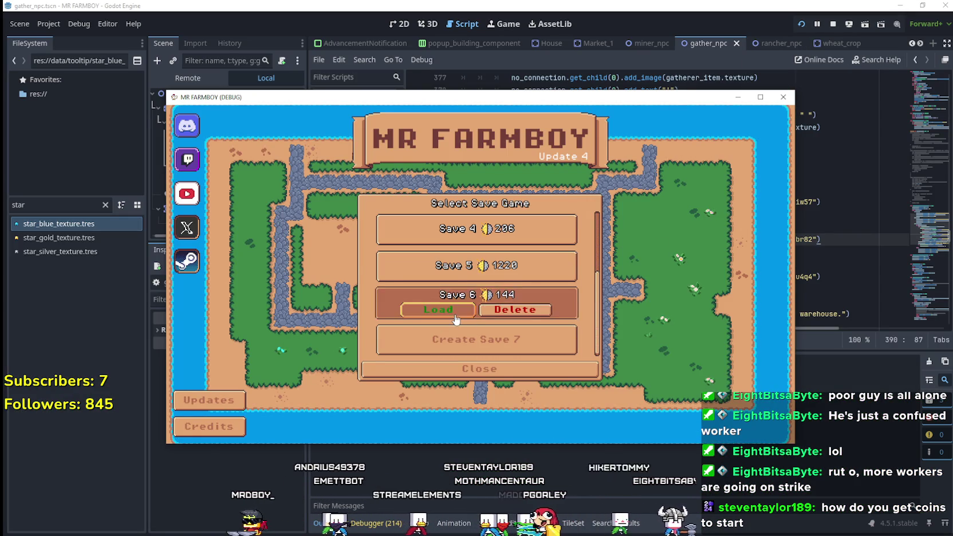
click(455, 315)
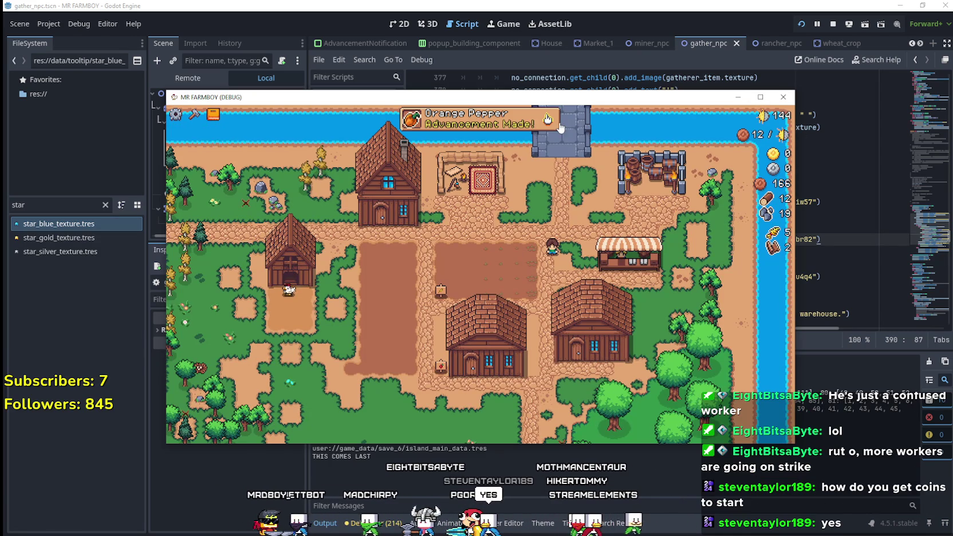
click(760, 97)
Check the Advancements panel, then pause and quit the game.
click(576, 33)
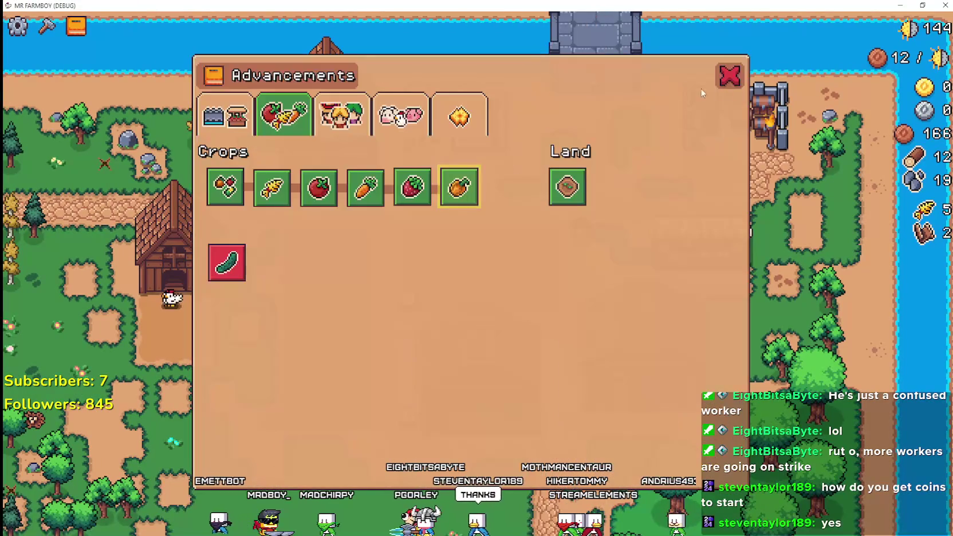
click(723, 80)
scroll(678, 249, up, 3)
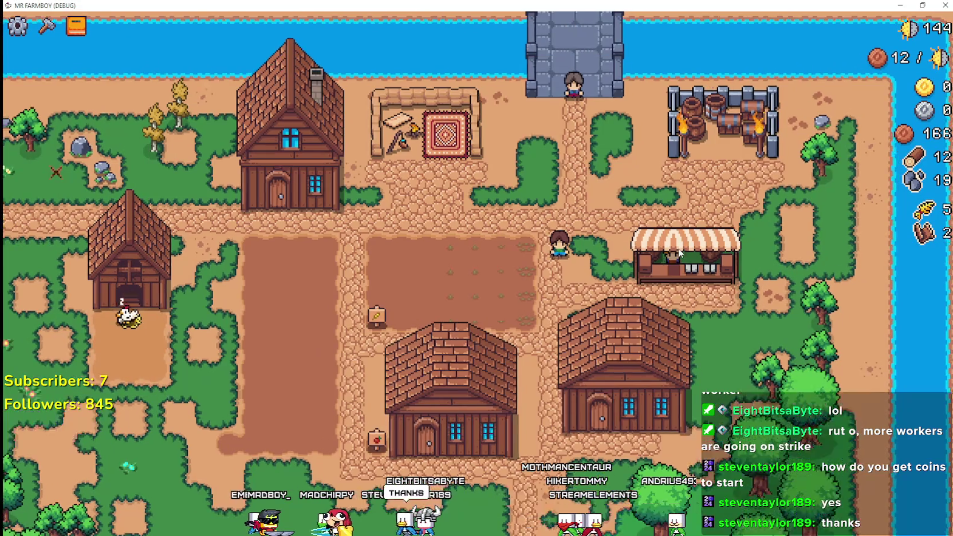
scroll(592, 298, down, 3)
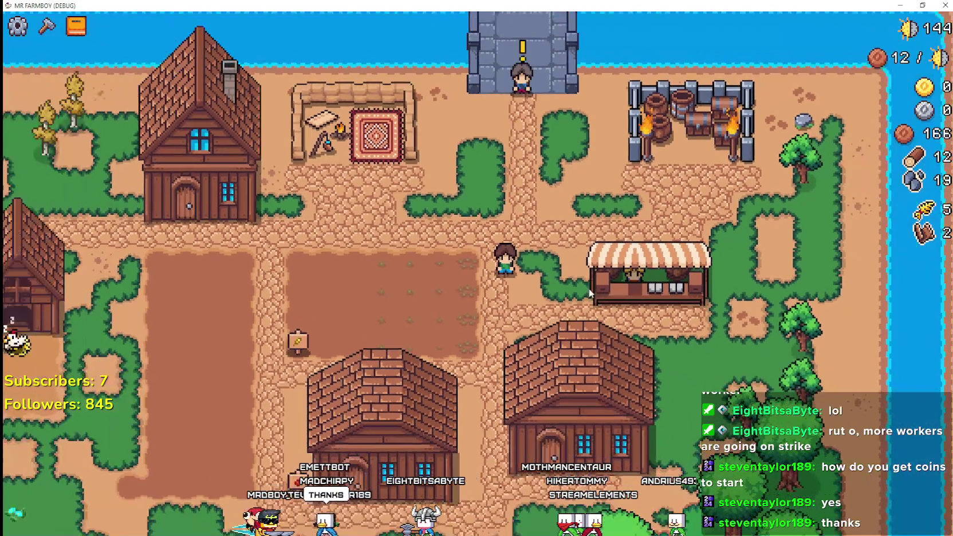
key(Escape)
key(Return)
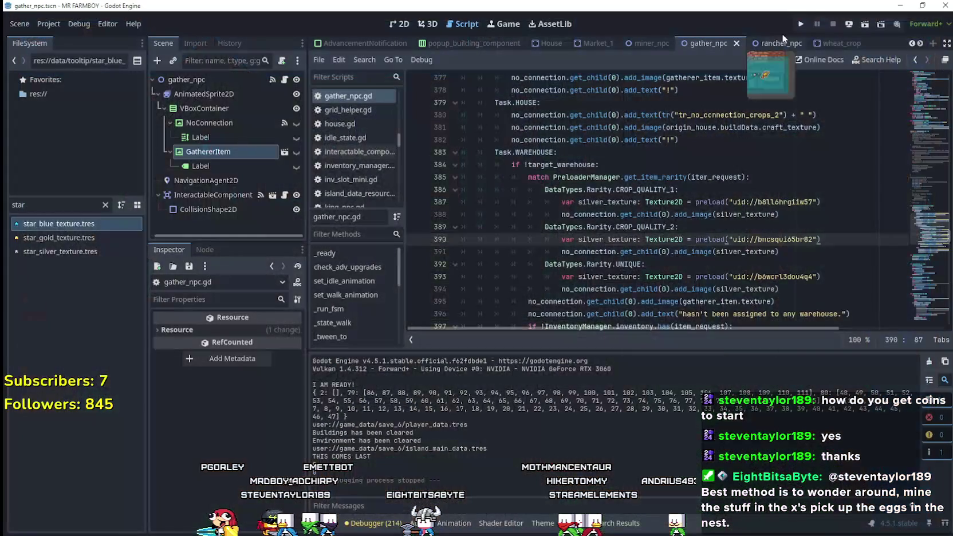
click(801, 24)
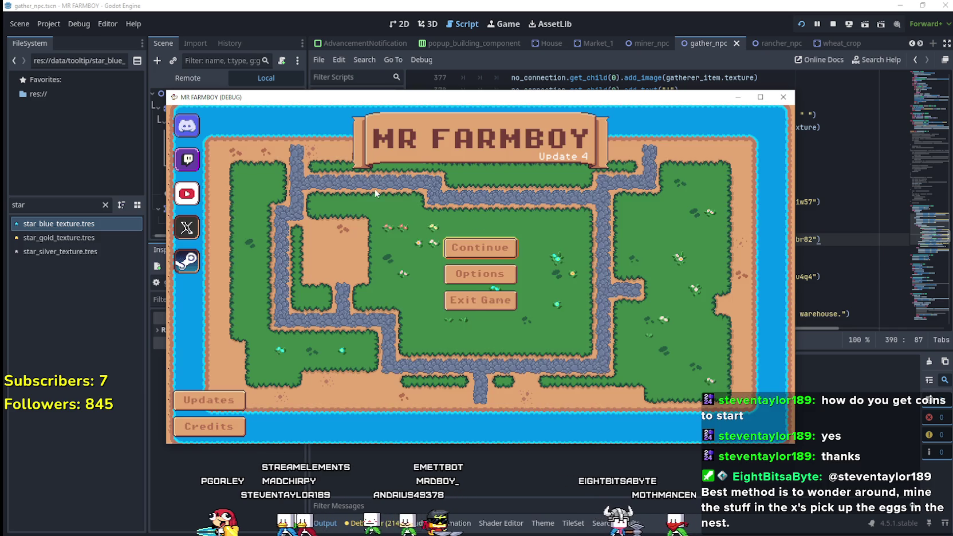
click(509, 244)
scroll(561, 298, down, 3)
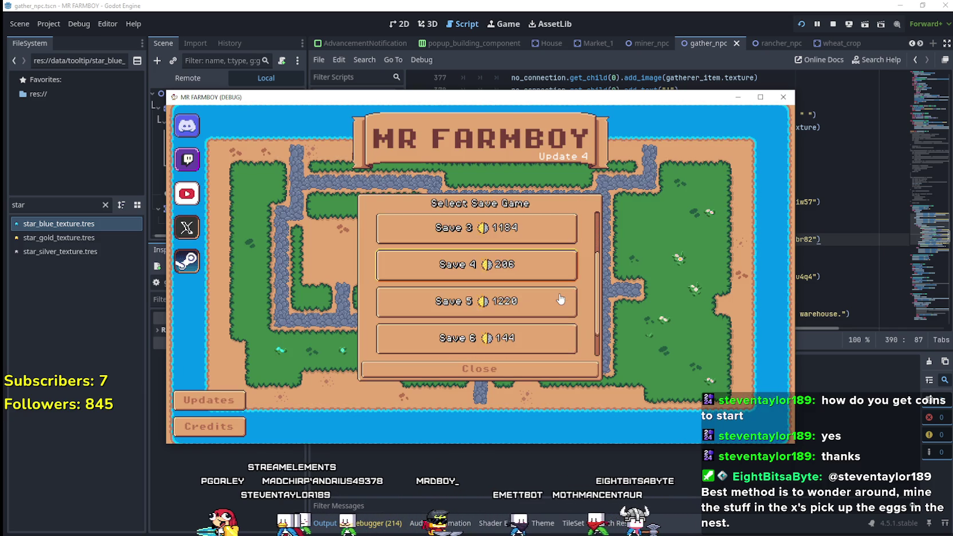
scroll(556, 298, up, 5)
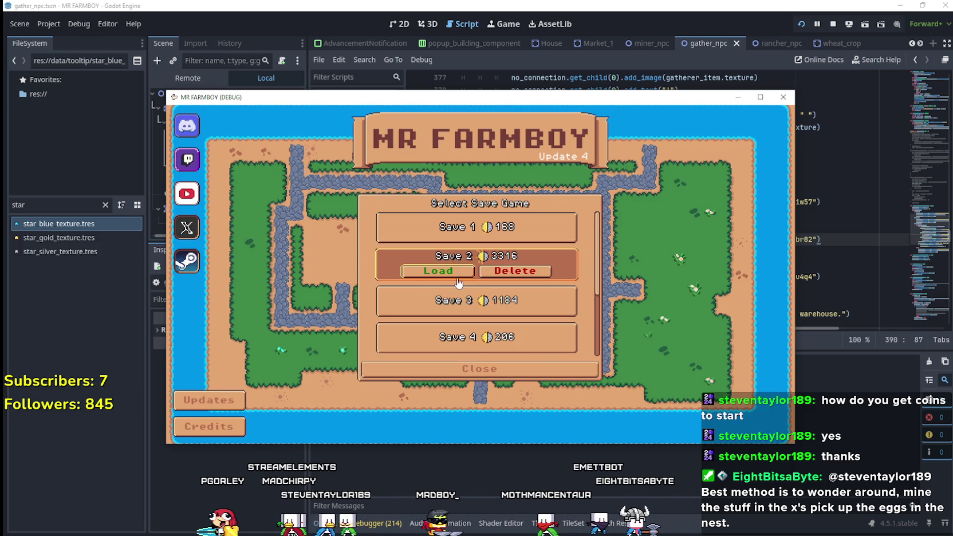
click(452, 274)
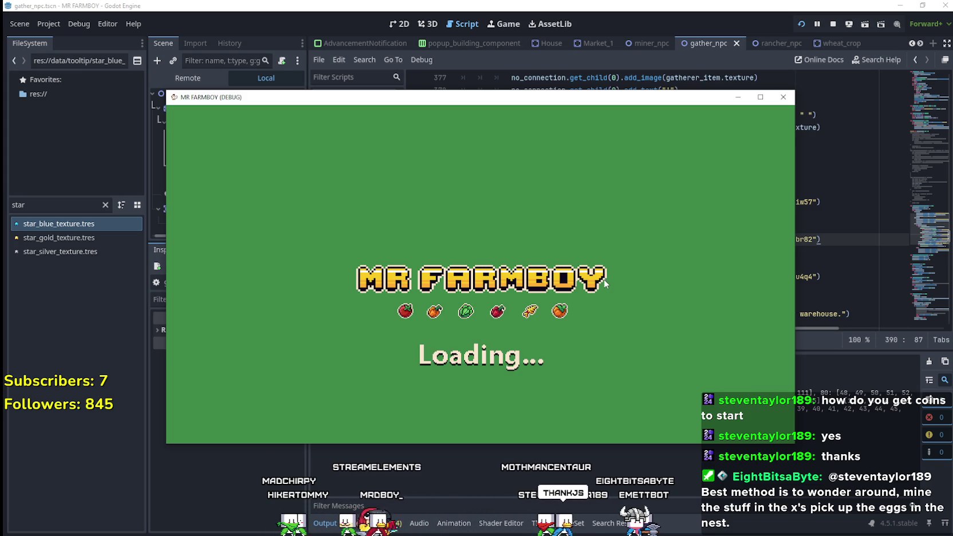
scroll(543, 270, down, 5)
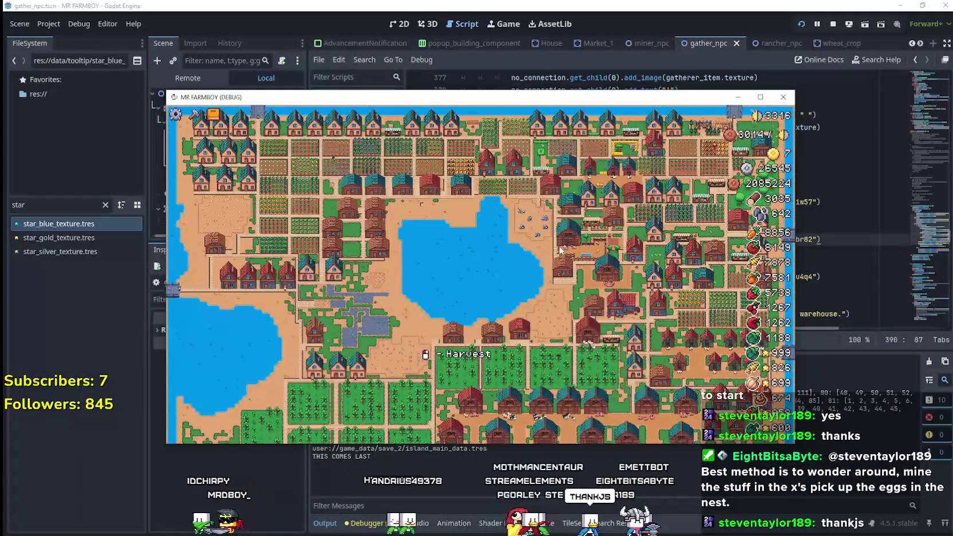
scroll(561, 259, up, 5)
click(759, 97)
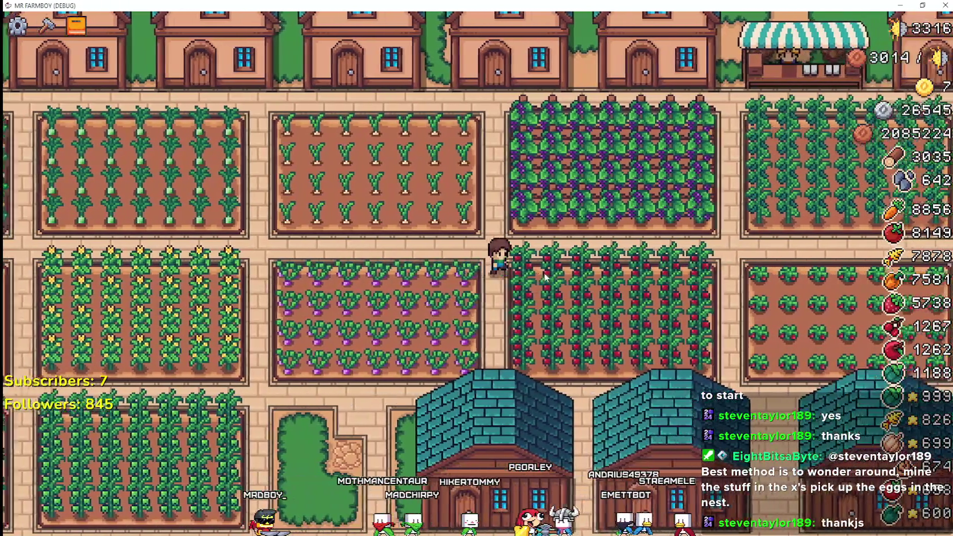
scroll(544, 277, down, 5)
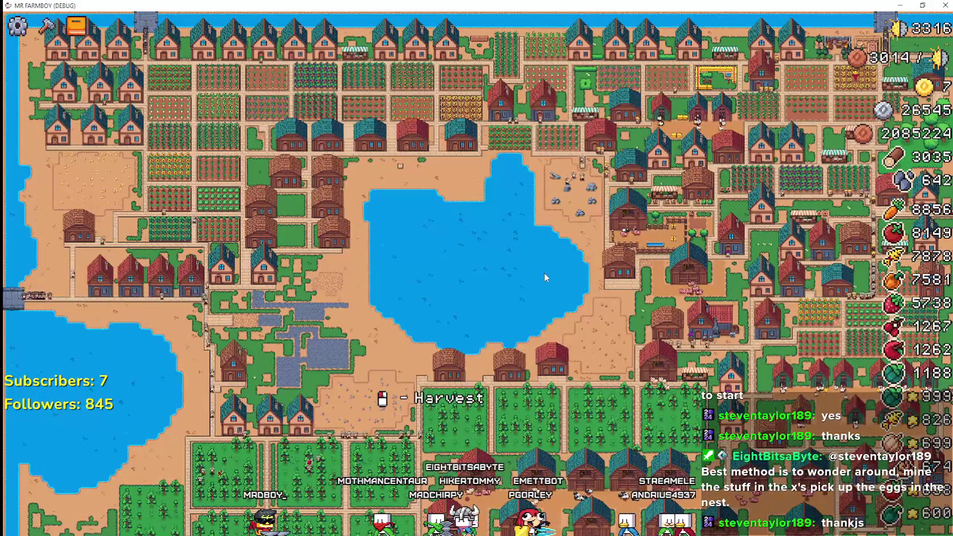
scroll(545, 276, up, 5)
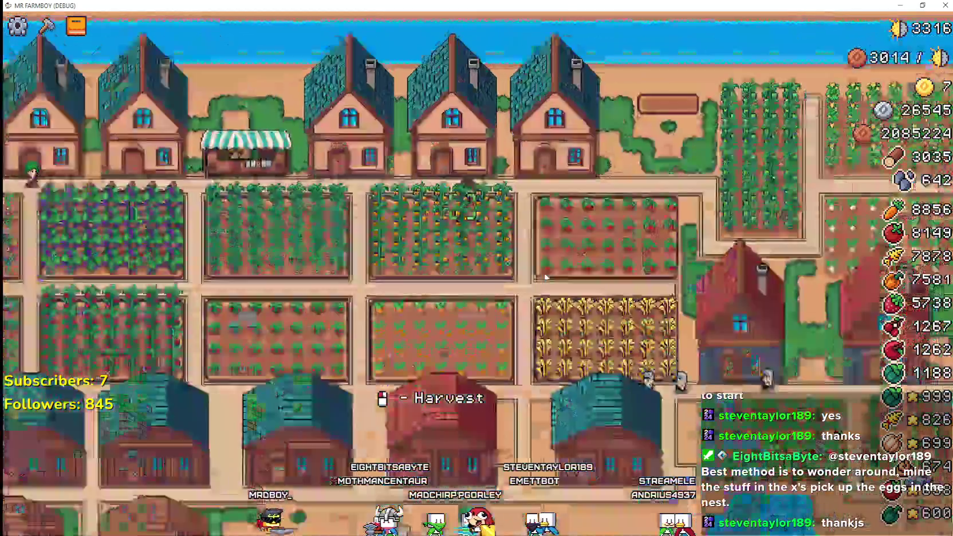
scroll(544, 278, down, 3)
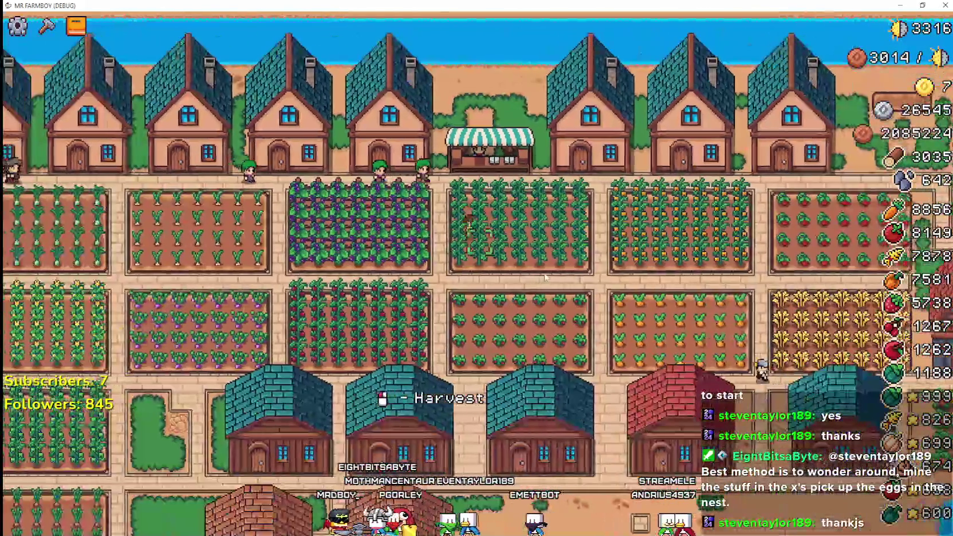
key(a)
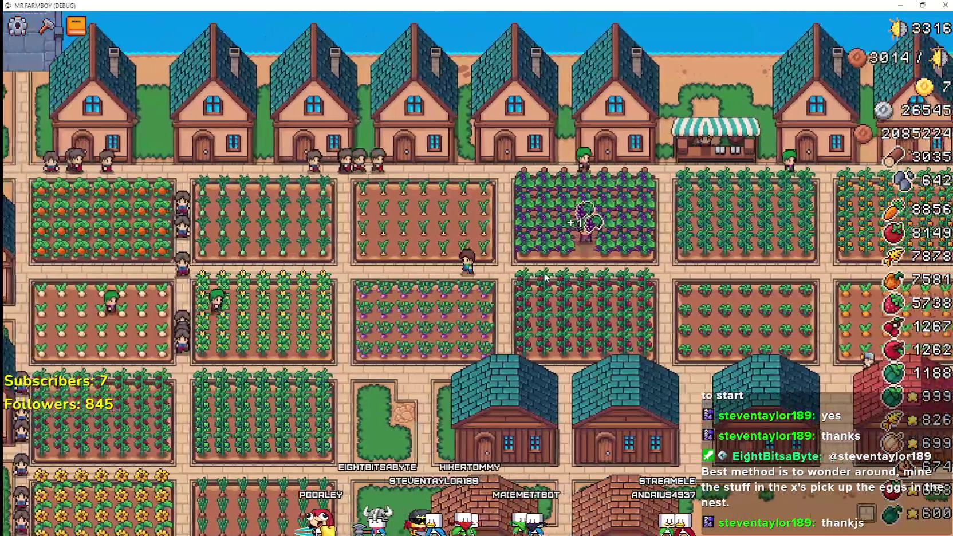
scroll(545, 277, down, 4)
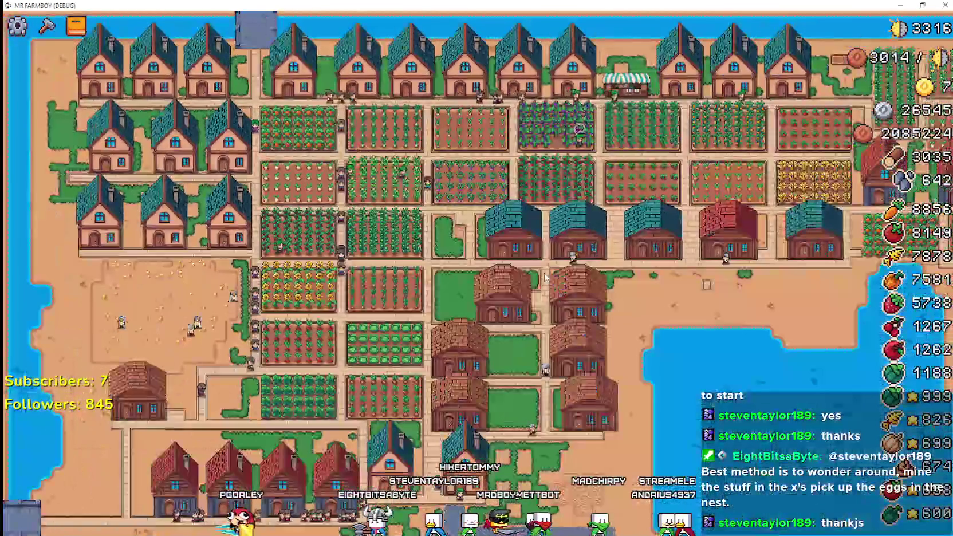
scroll(544, 277, up, 4)
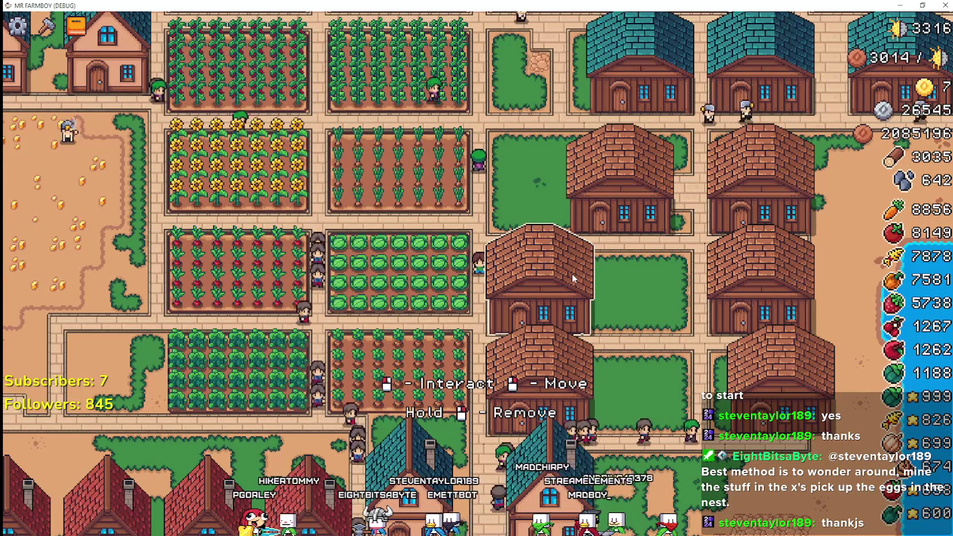
key(w)
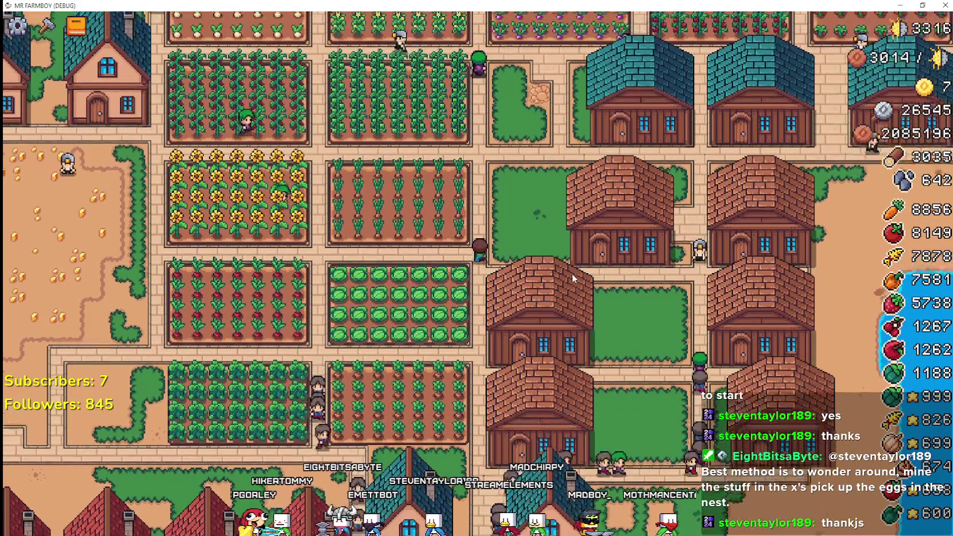
key(w)
key(d)
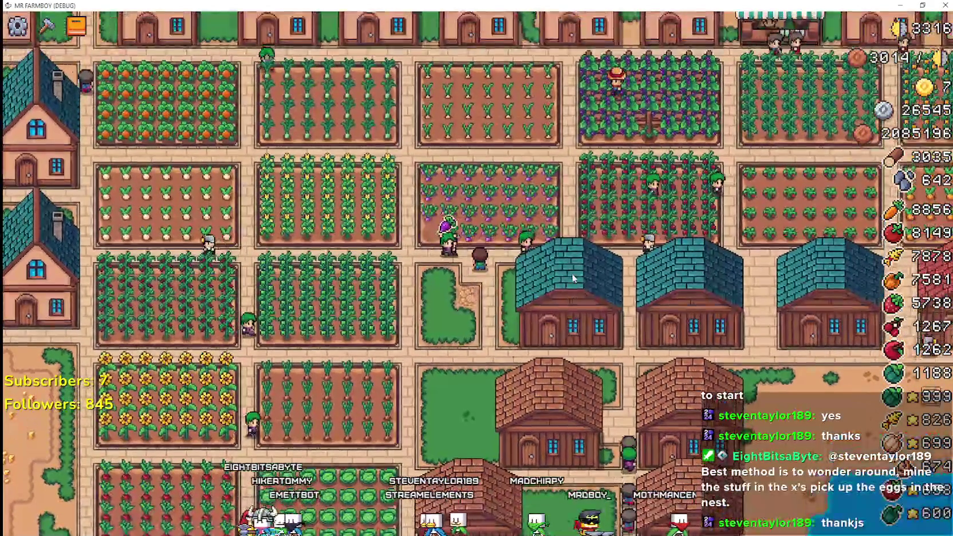
key(d)
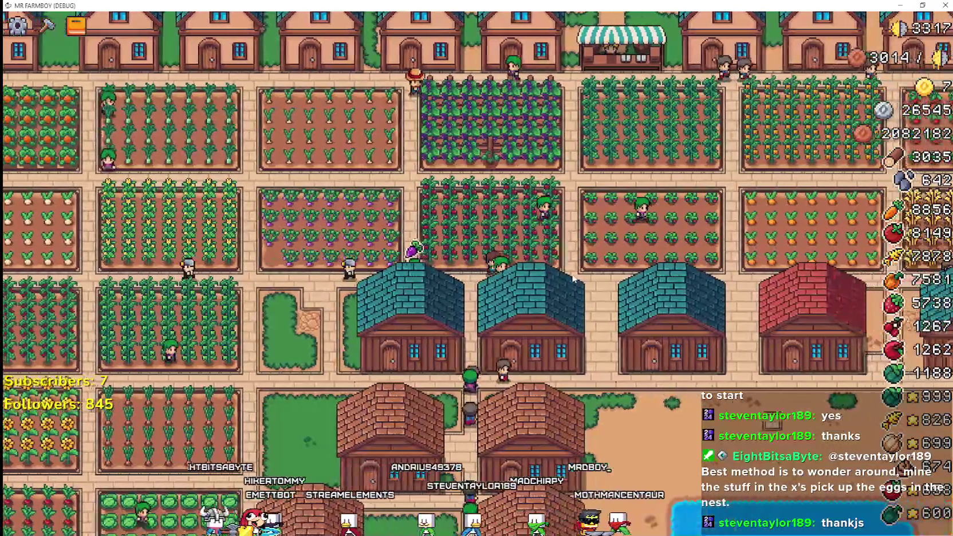
key(d)
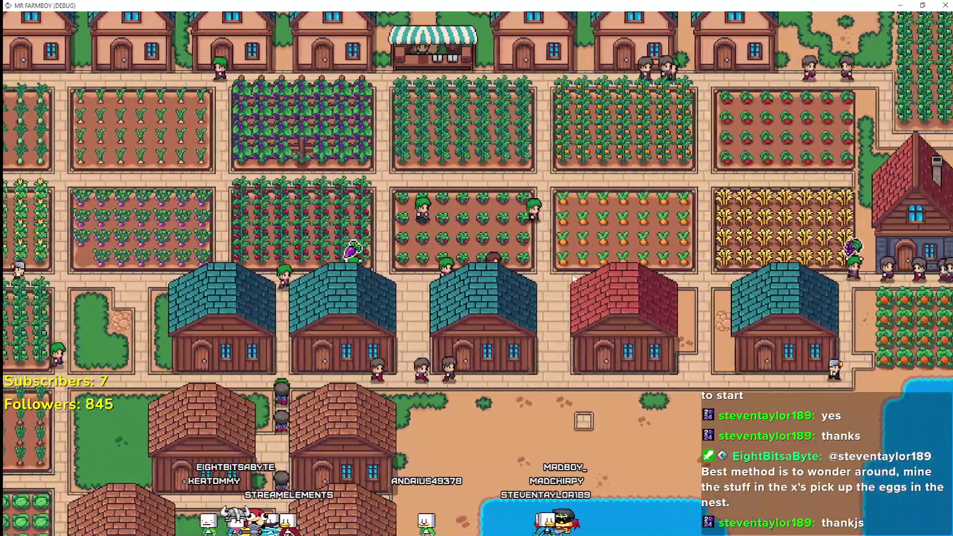
key(w)
key(d)
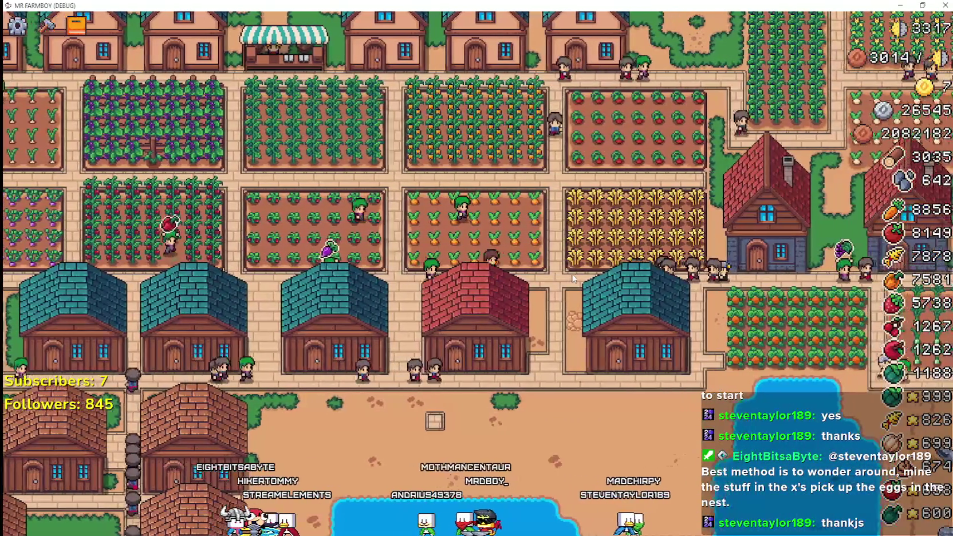
key(w)
key(d)
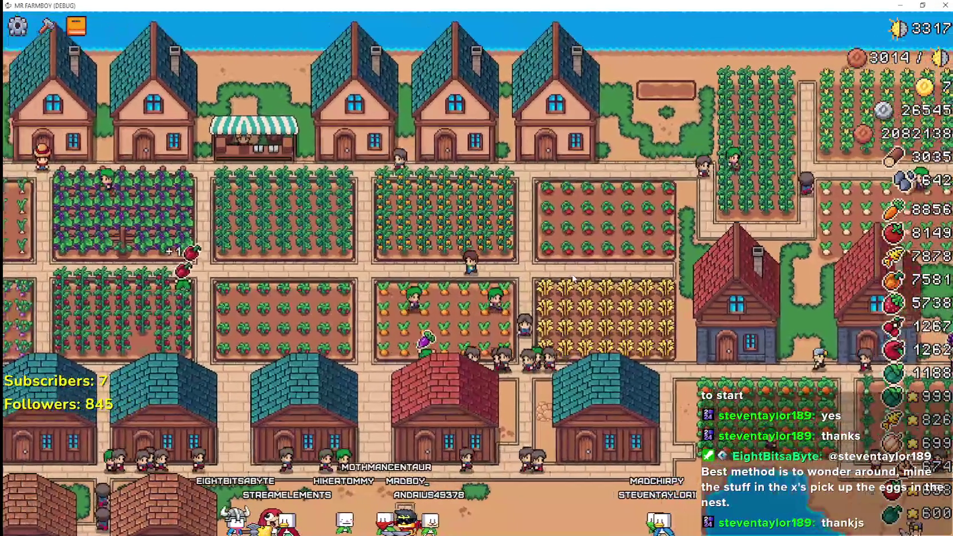
key(d)
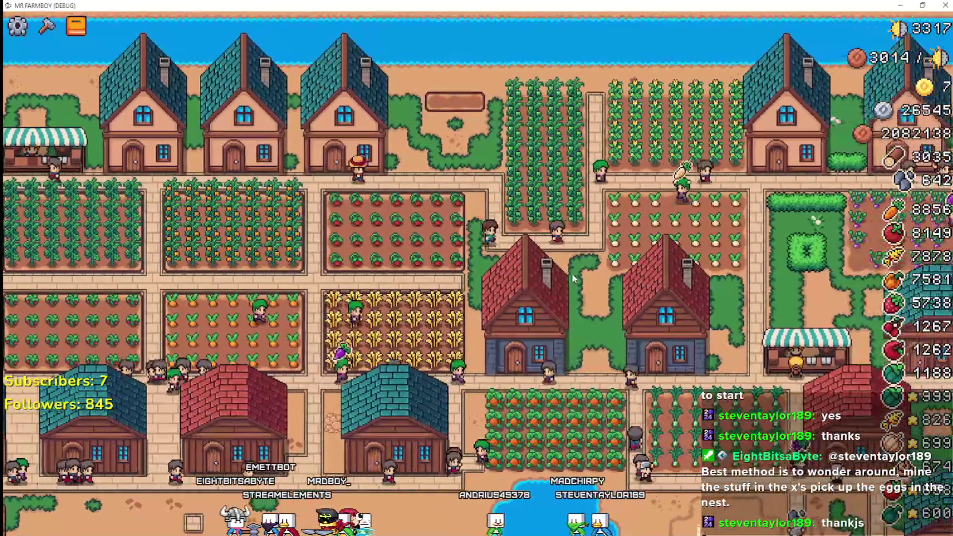
key(d)
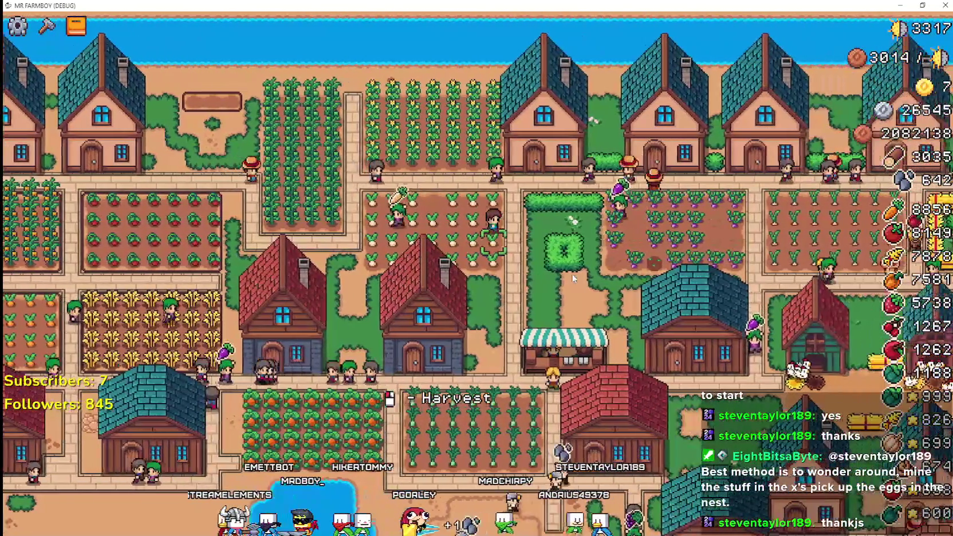
key(s)
key(s)
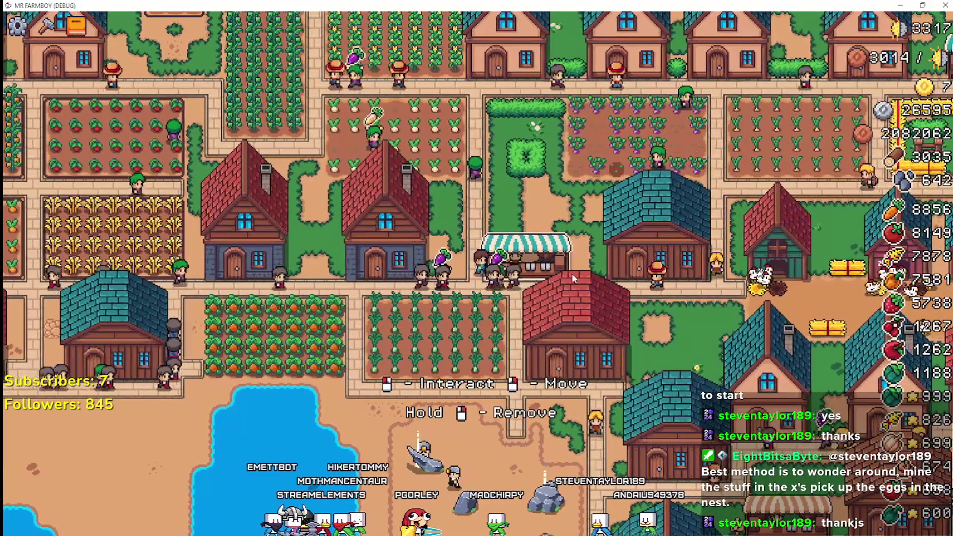
key(d)
key(s)
key(d)
key(w)
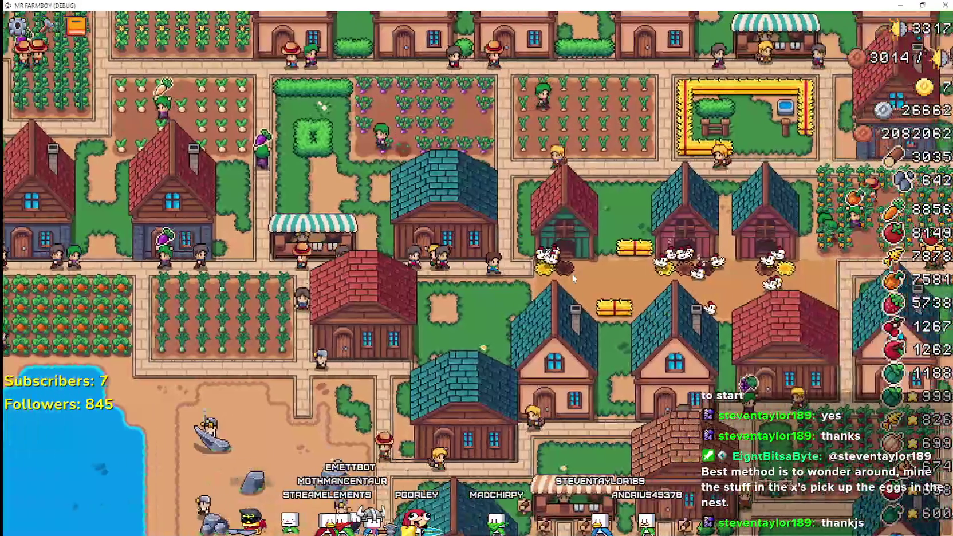
key(w)
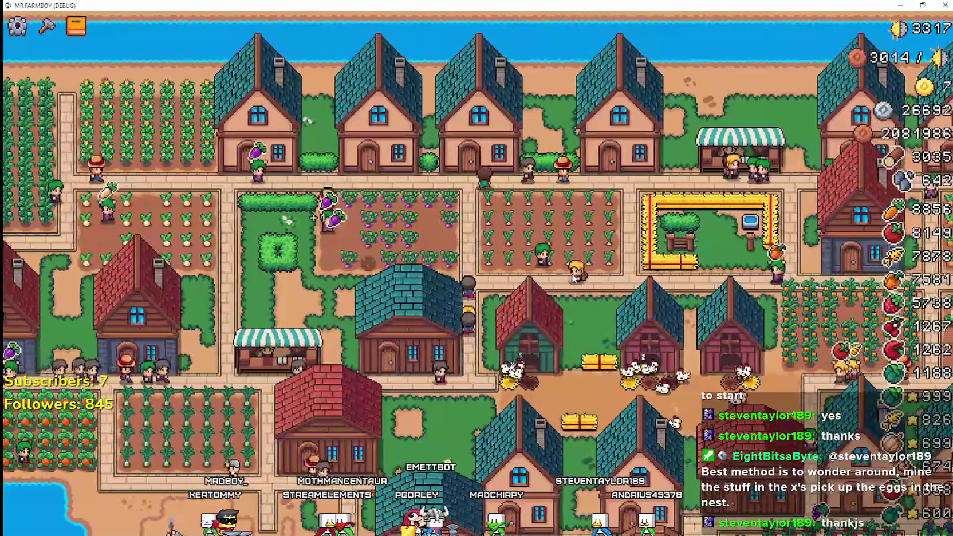
key(d)
key(d)
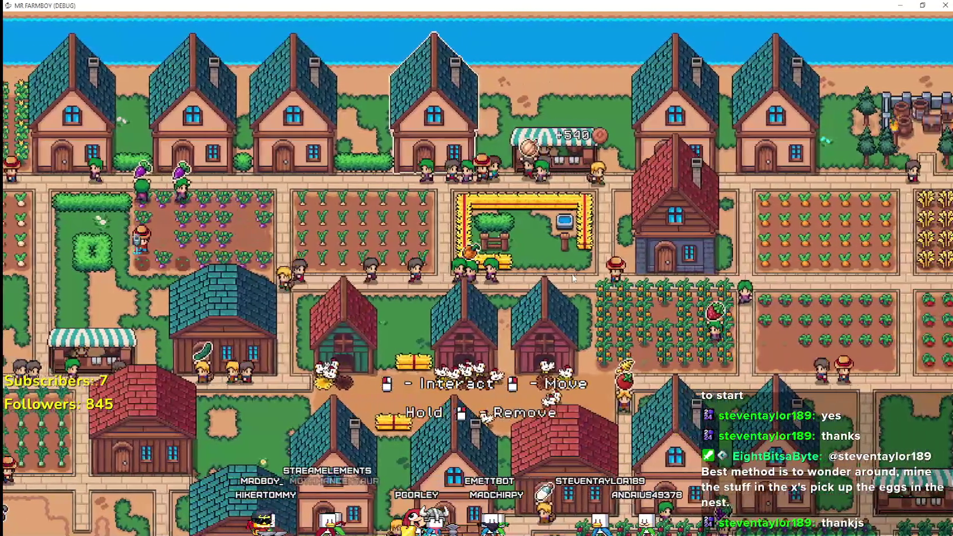
key(d)
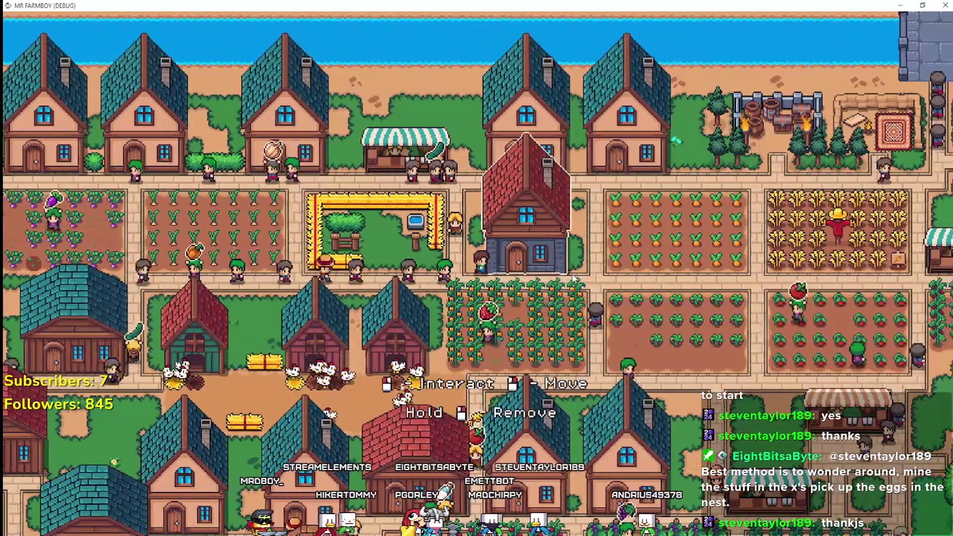
key(d)
key(s)
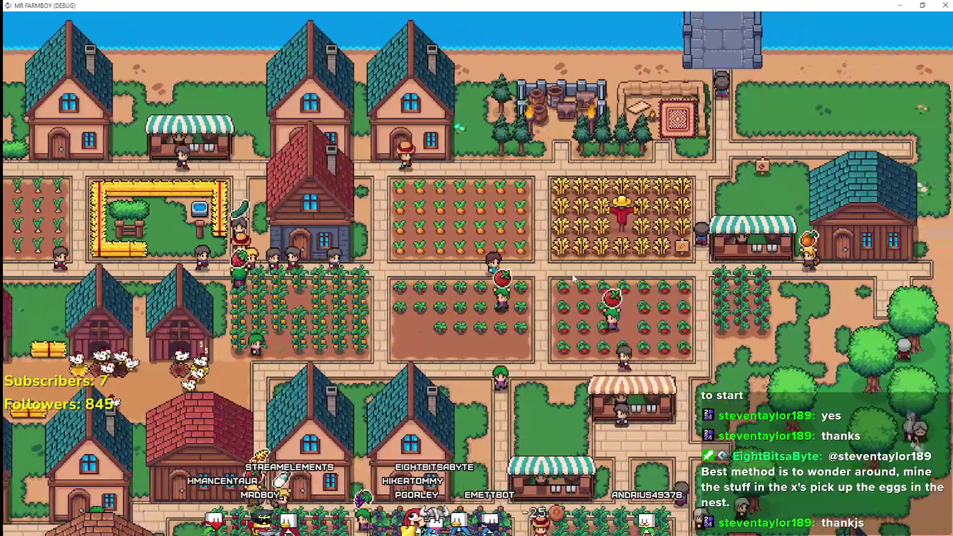
key(s)
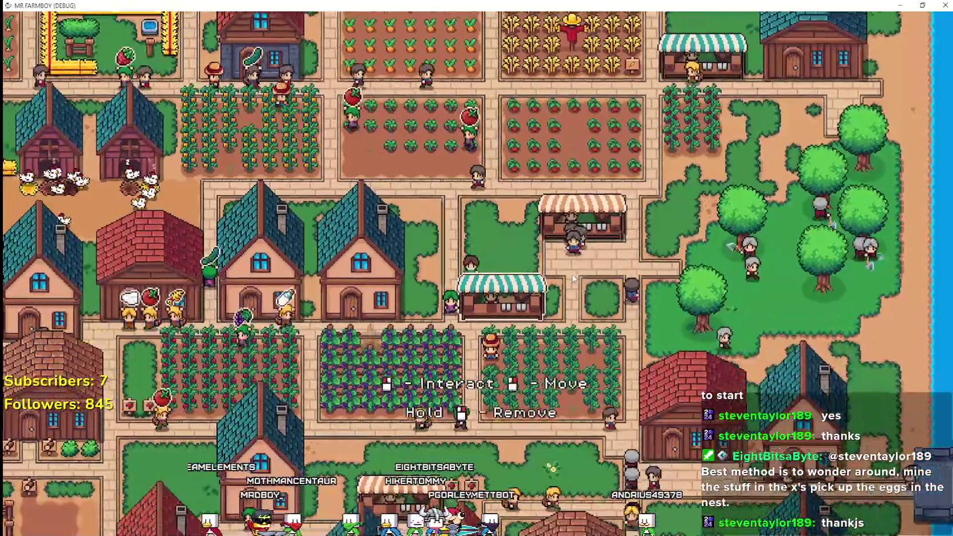
key(s)
key(a)
key(a)
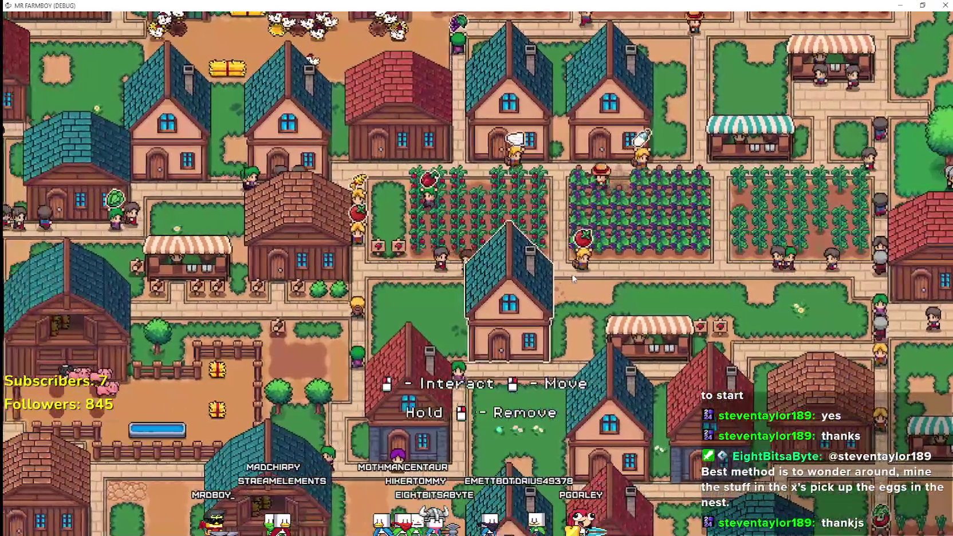
key(a)
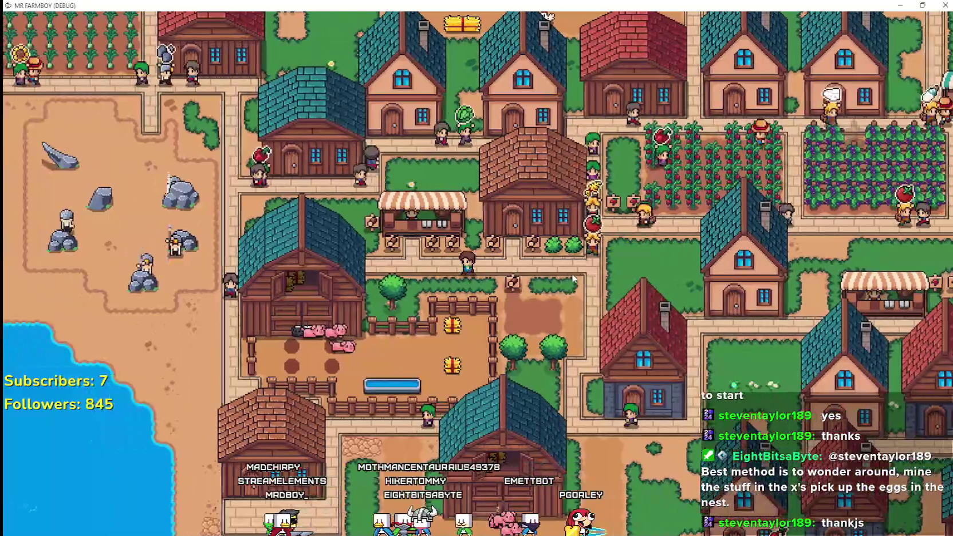
key(w)
key(a)
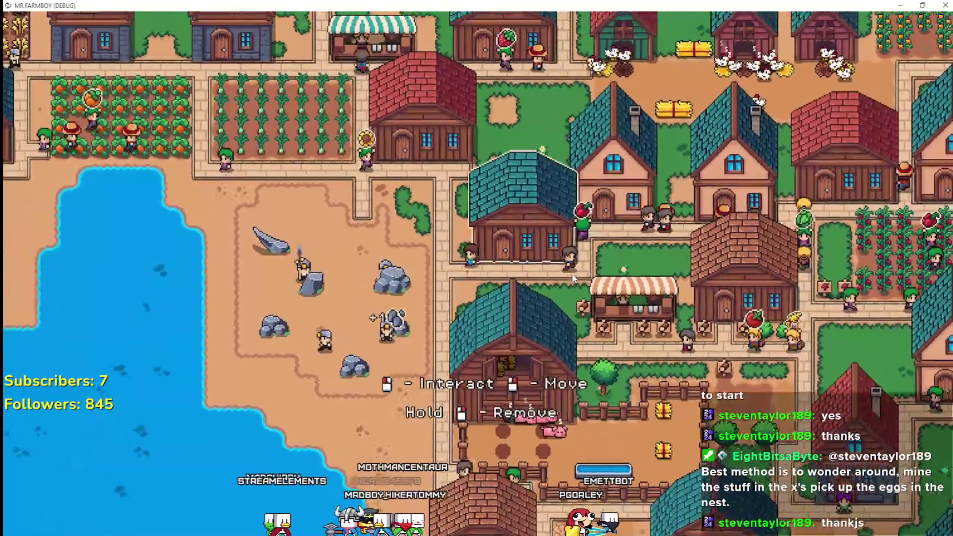
key(a)
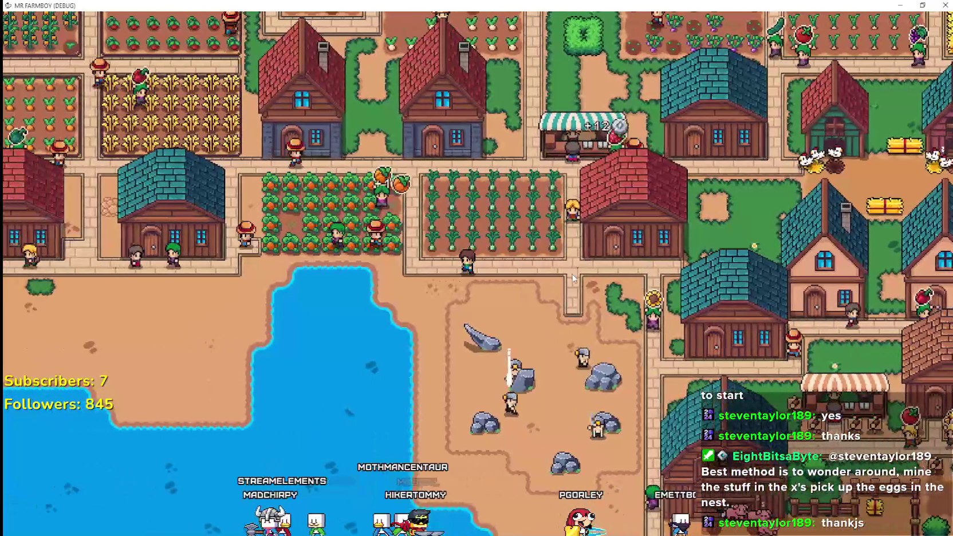
key(w)
key(a)
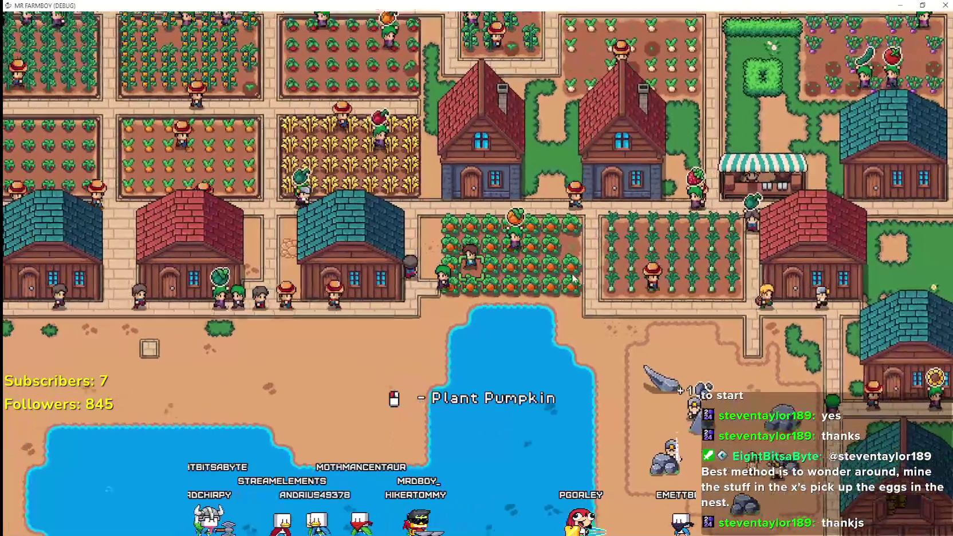
key(a)
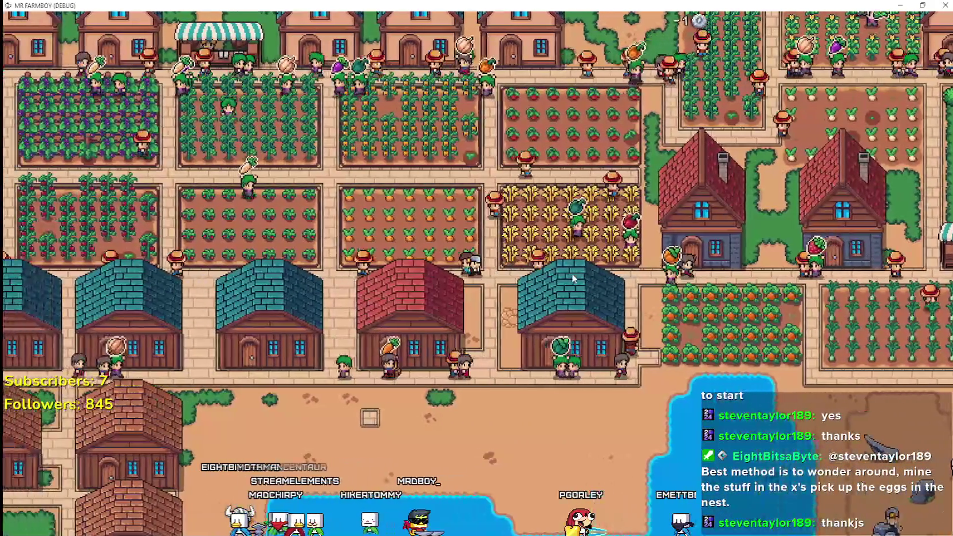
key(a)
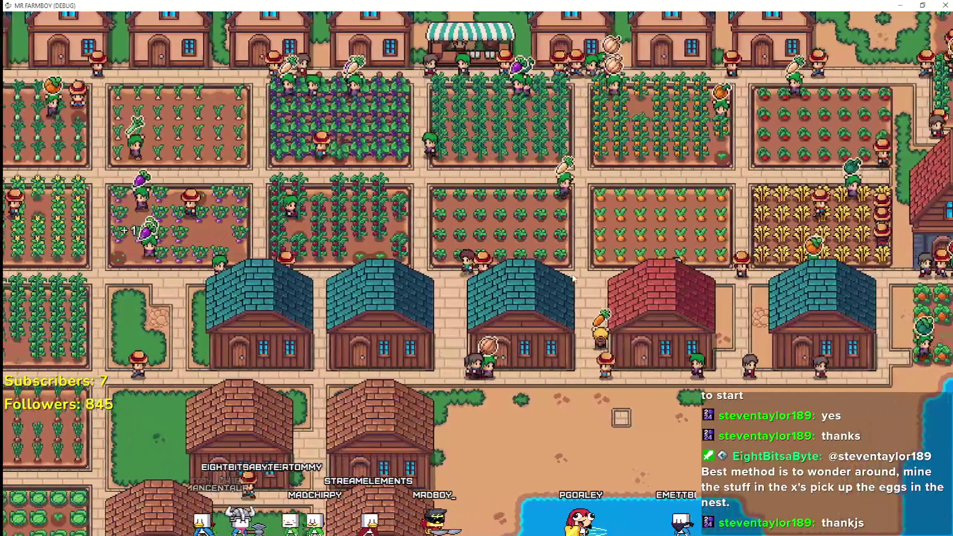
key(a)
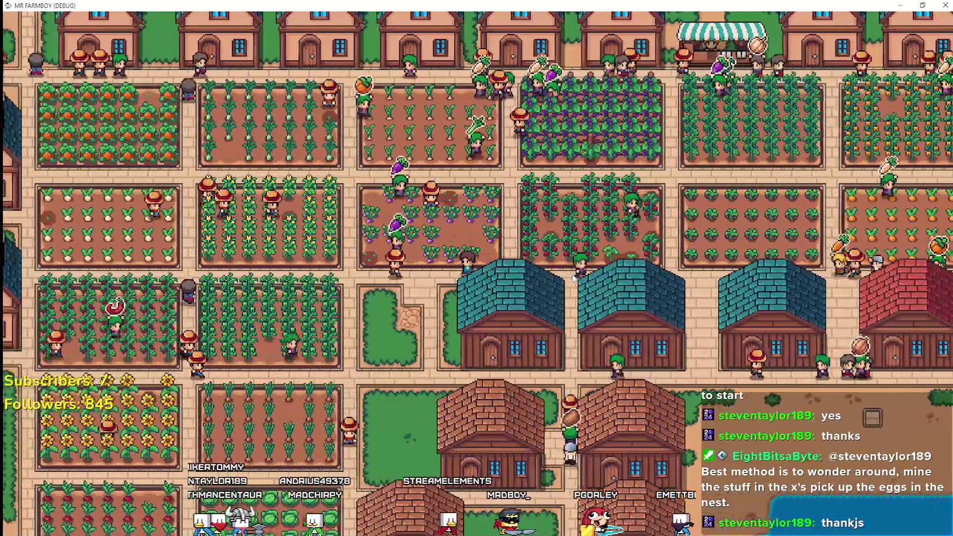
key(a)
key(s)
key(s)
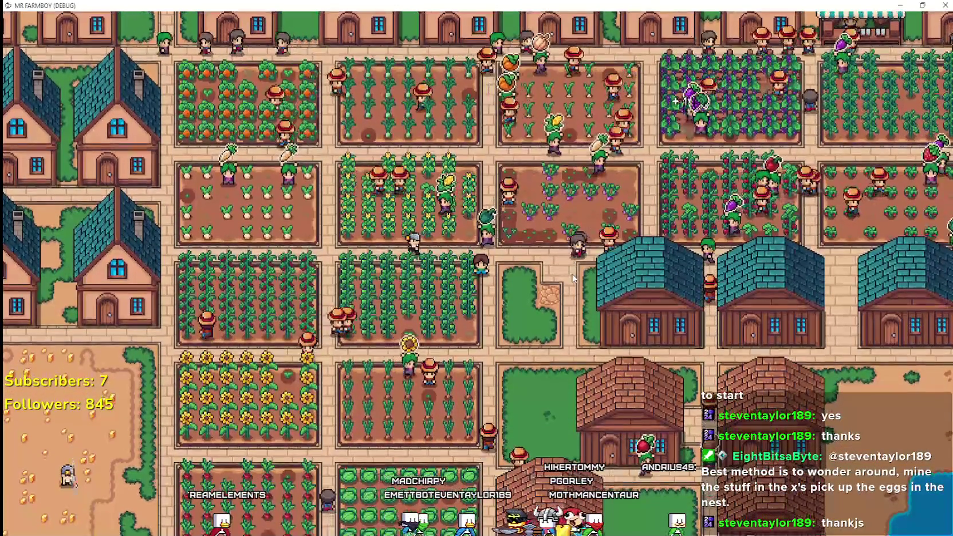
Open base_crop_crop.tscn and its base_crop_crop.gd script from the FileSystem filter, then save.
key(alt+Tab)
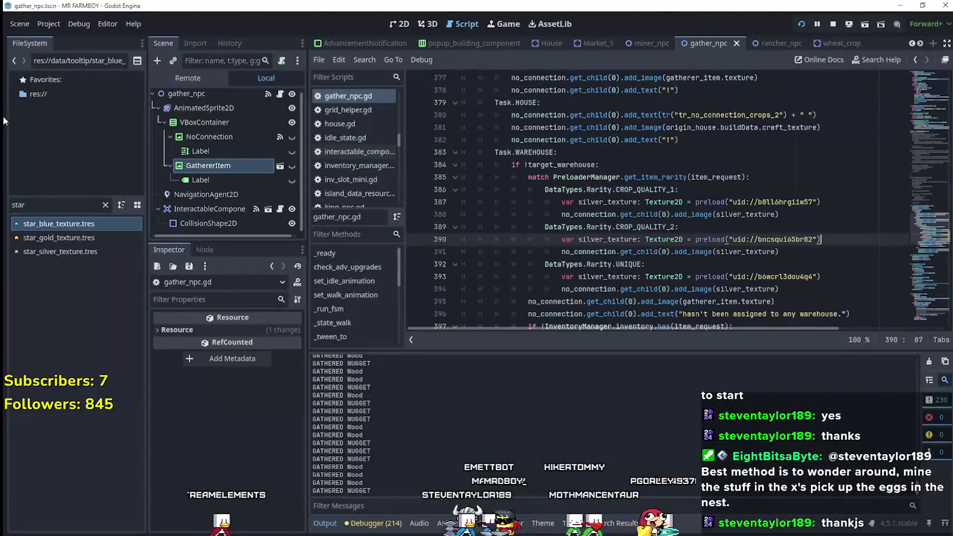
text(crop)
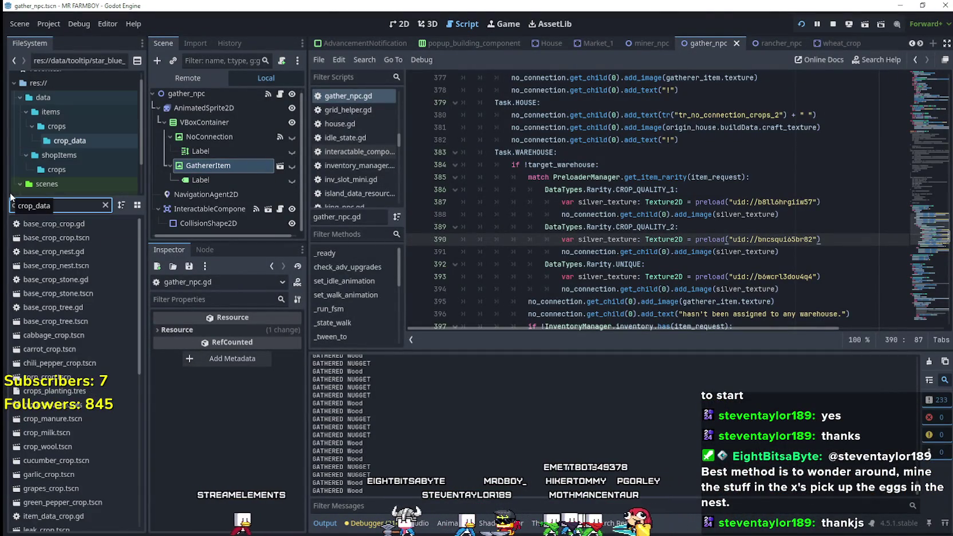
double_click(48, 237)
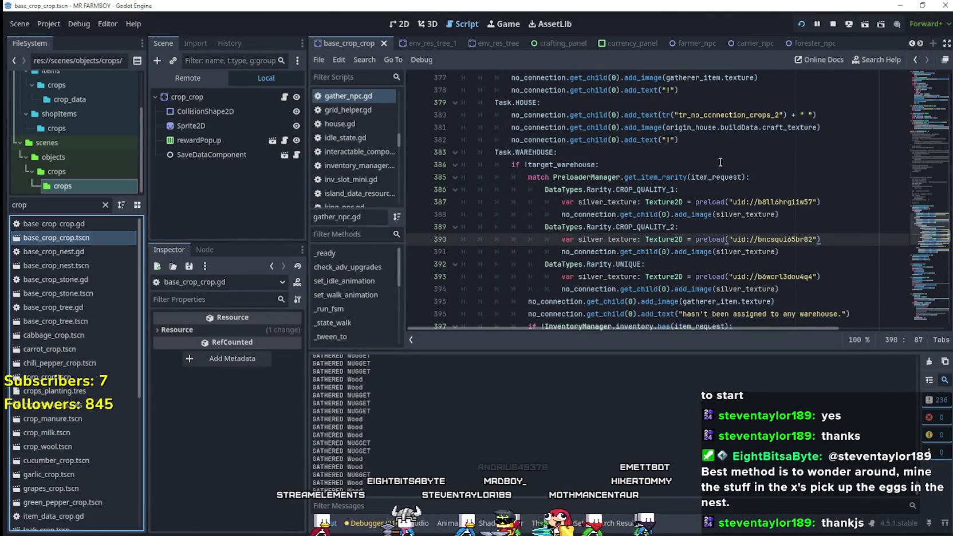
click(284, 97)
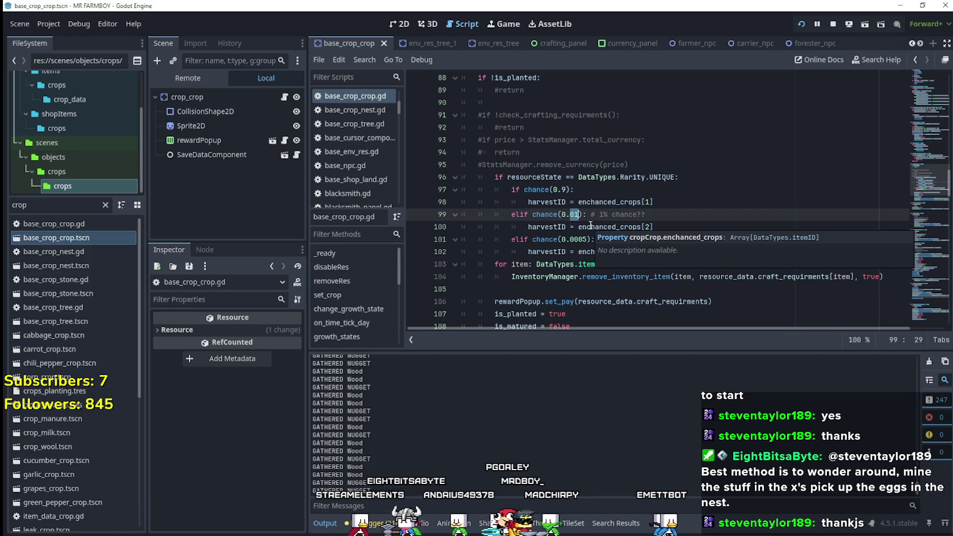
key(ctrl+s)
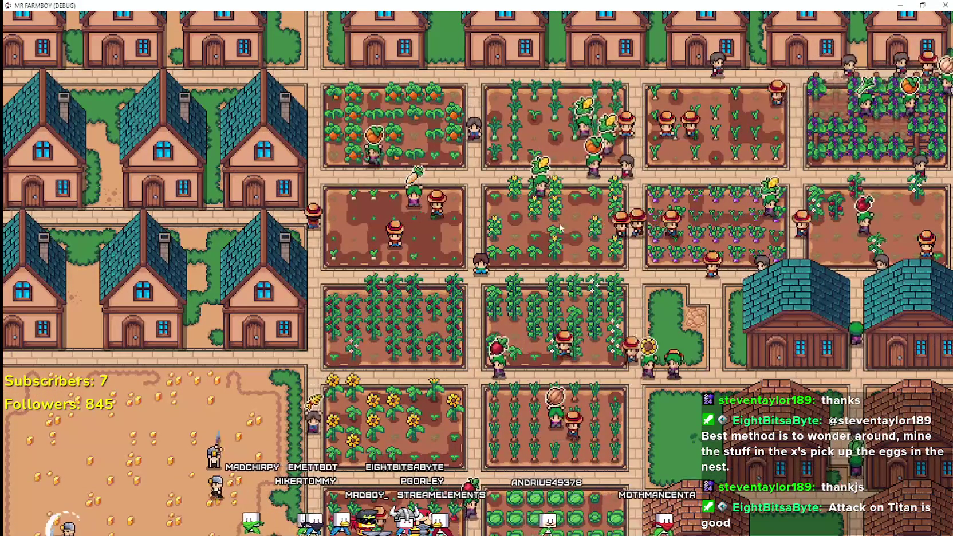
key(alt+Tab)
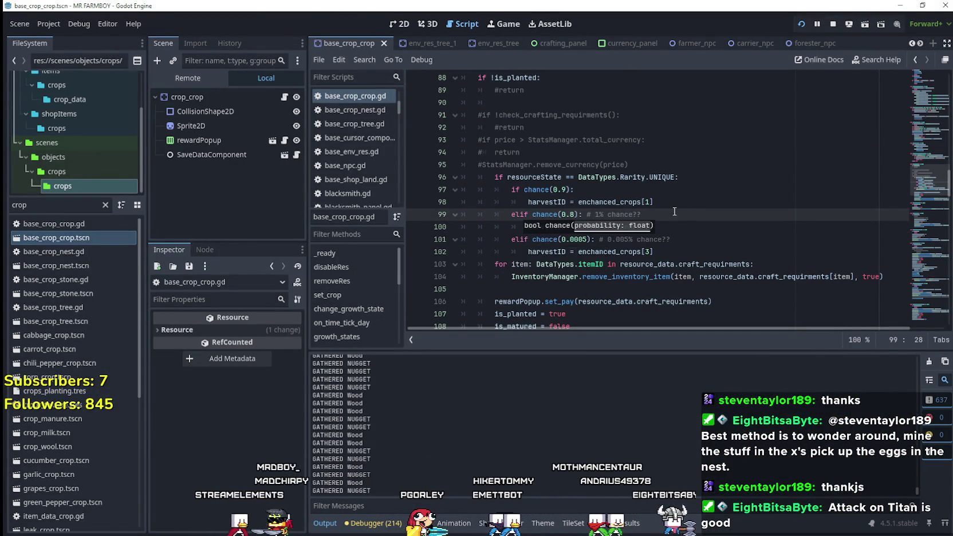
key(alt+Tab)
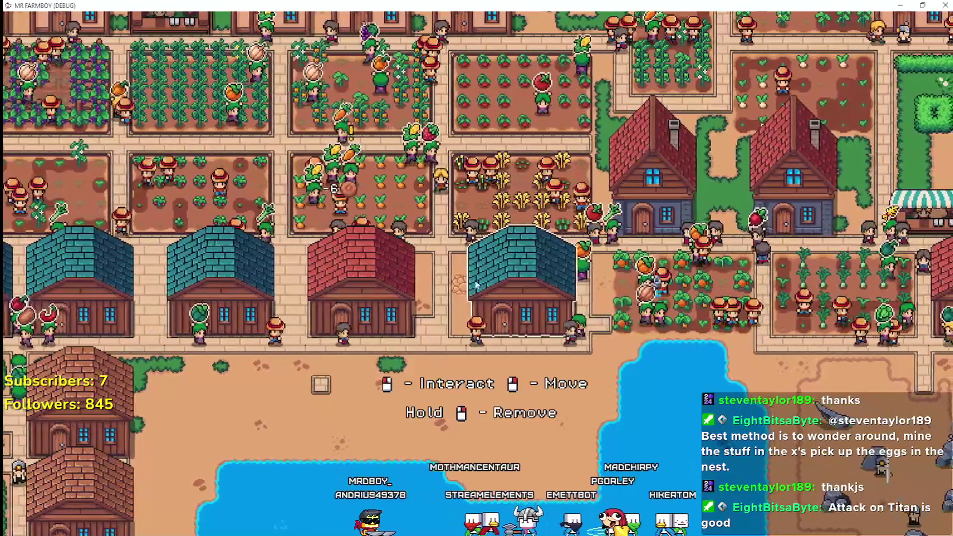
click(525, 322)
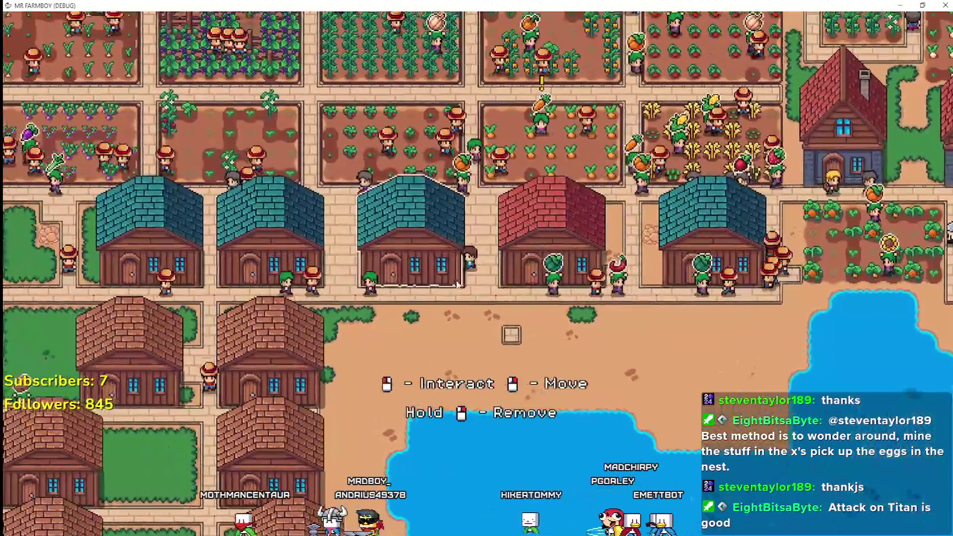
Inspect several warehouses and remove the starred grapes from the tomato-and-grape warehouse's stock.
click(500, 429)
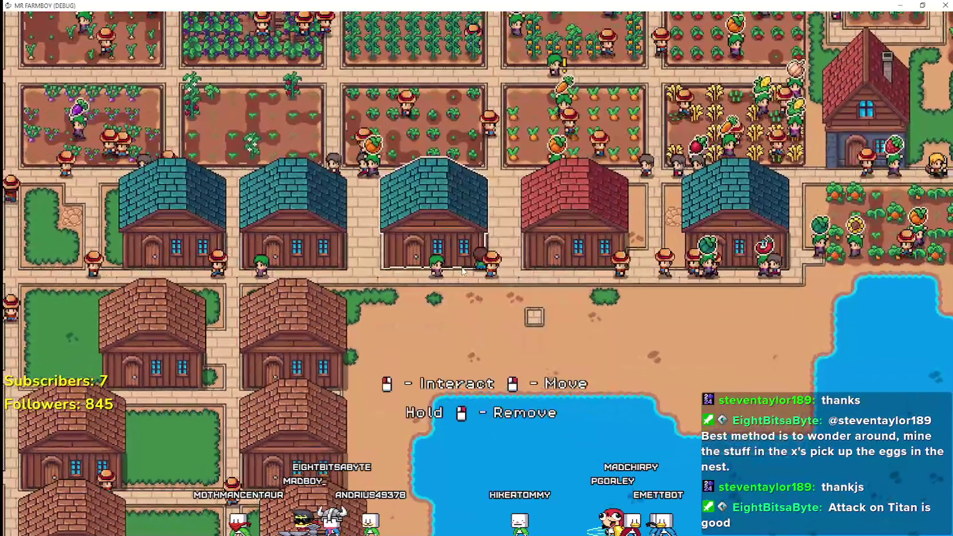
click(536, 387)
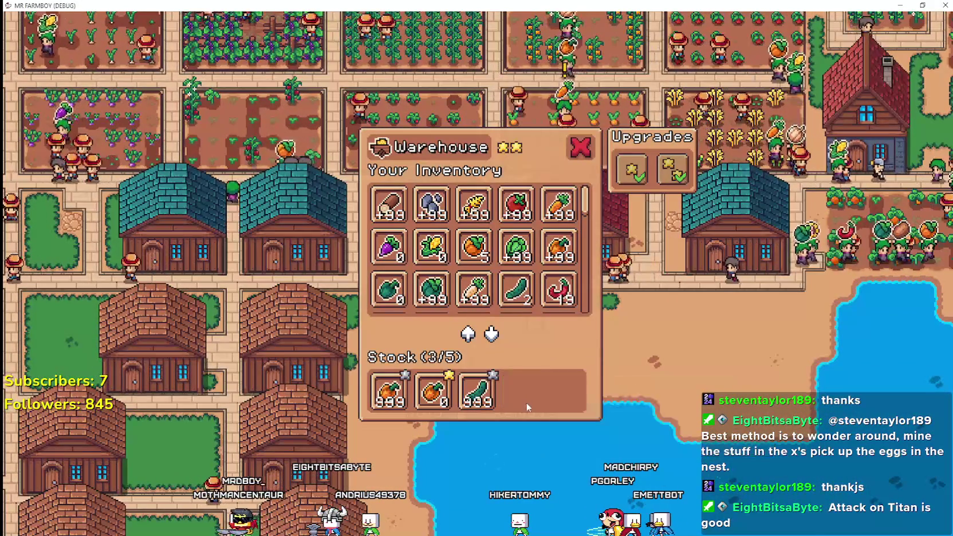
click(526, 406)
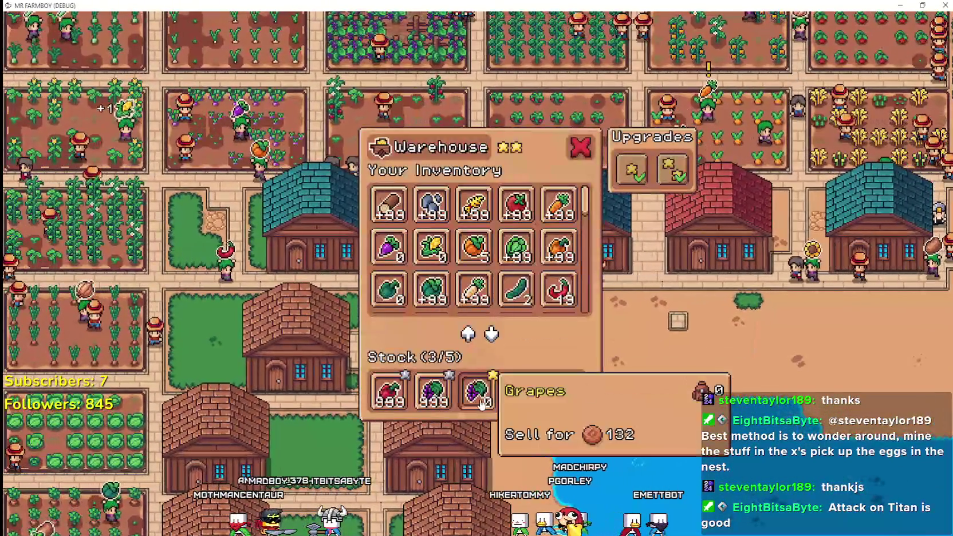
click(482, 404)
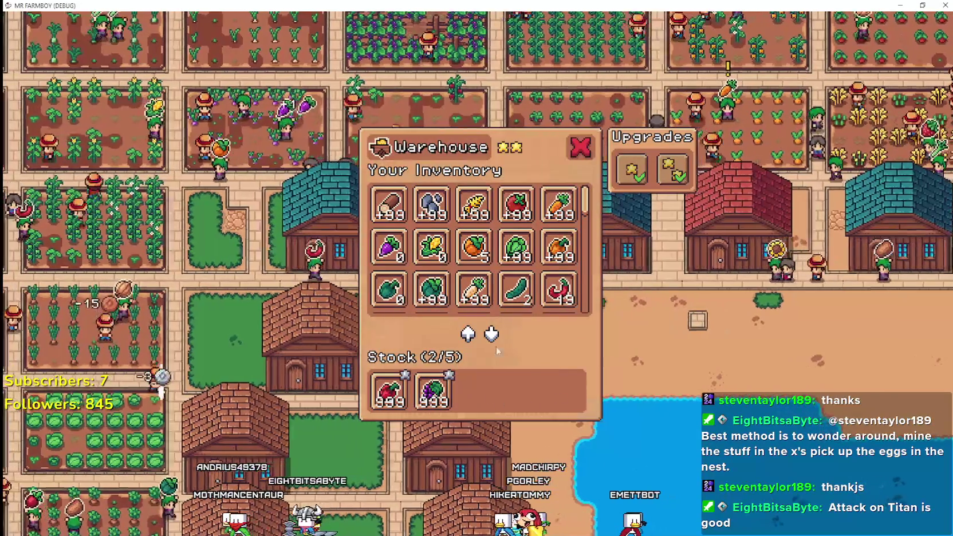
click(496, 369)
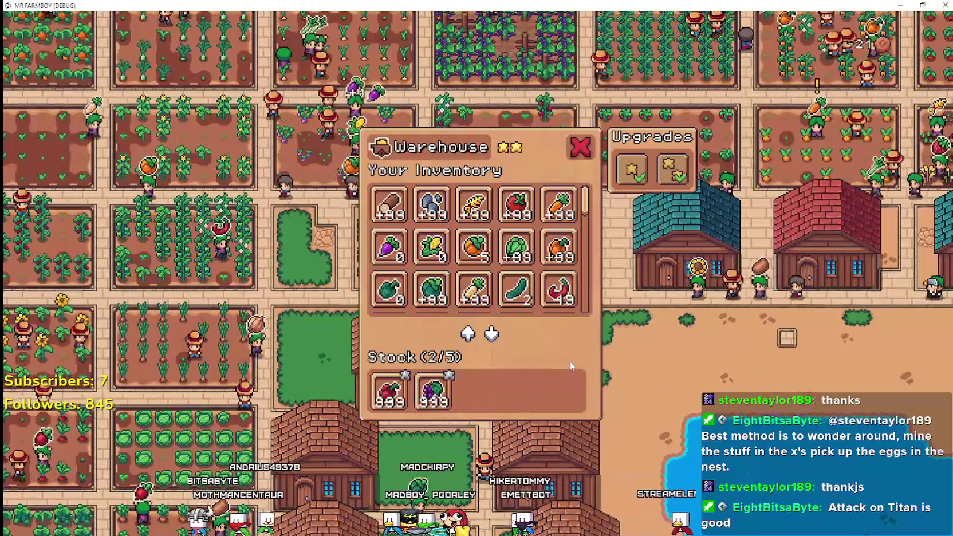
click(570, 361)
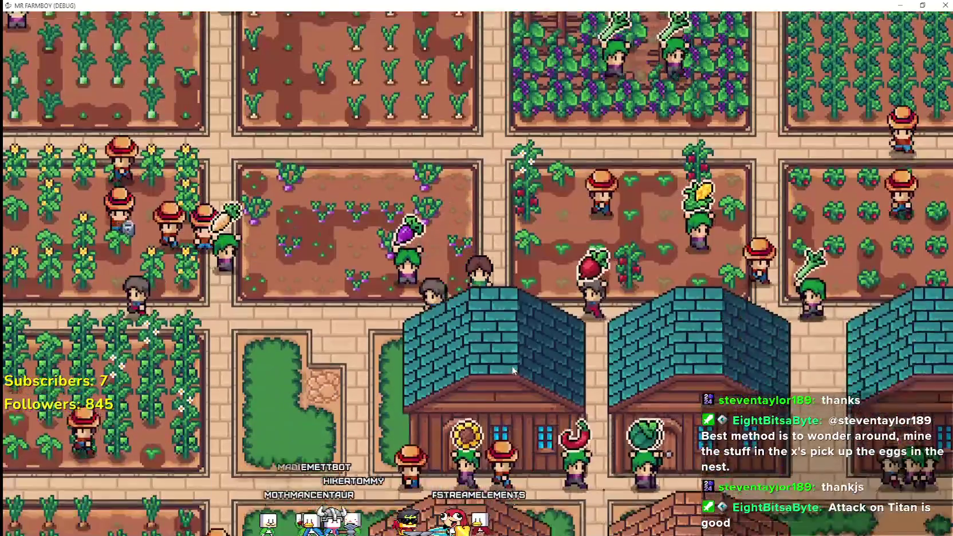
Remove the onion from a warehouse's stock, leaving 3/5, then close the panel.
click(508, 318)
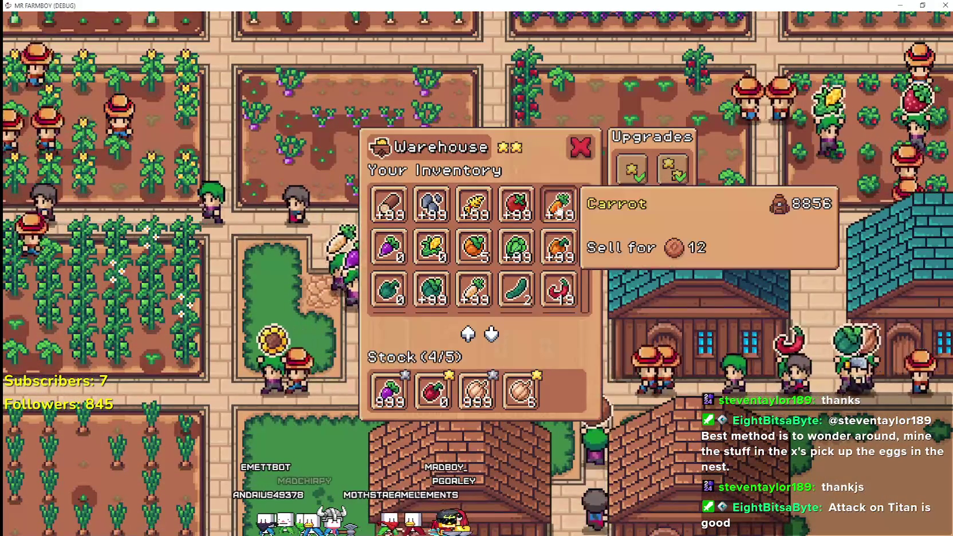
scroll(585, 207, down, 6)
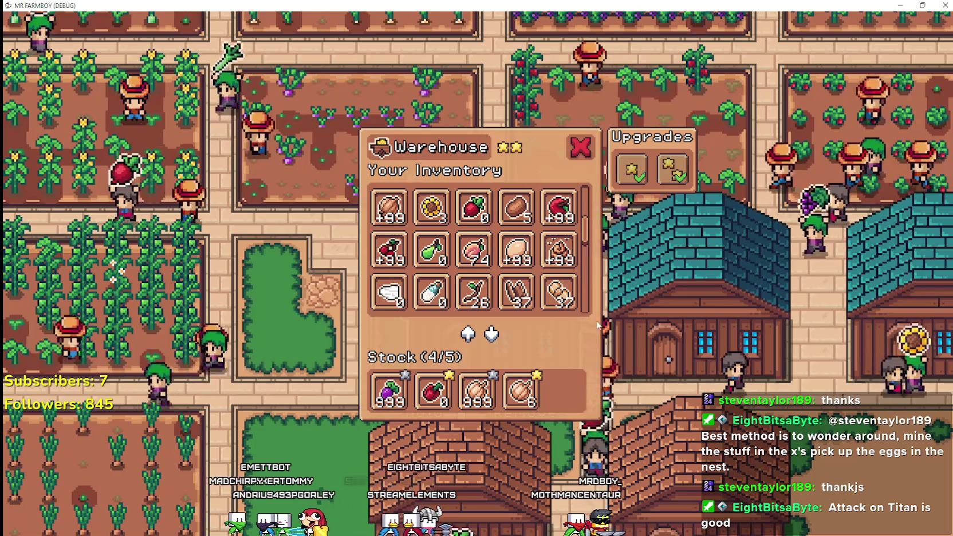
scroll(550, 269, down, 5)
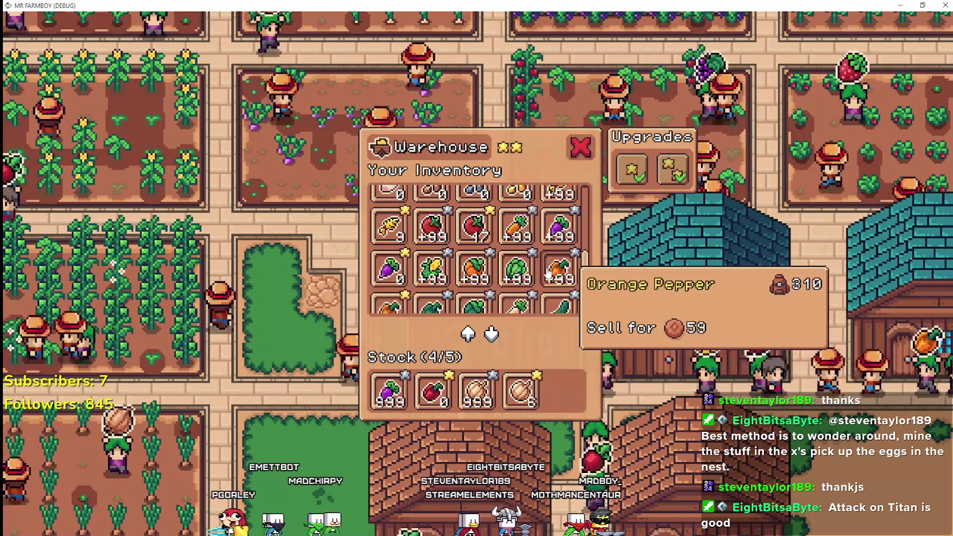
scroll(546, 275, down, 2)
click(523, 392)
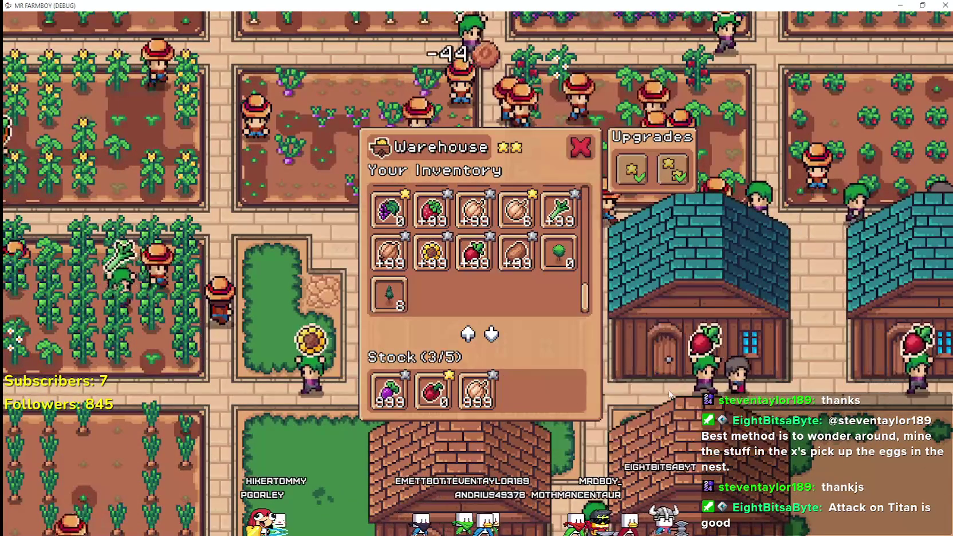
click(629, 376)
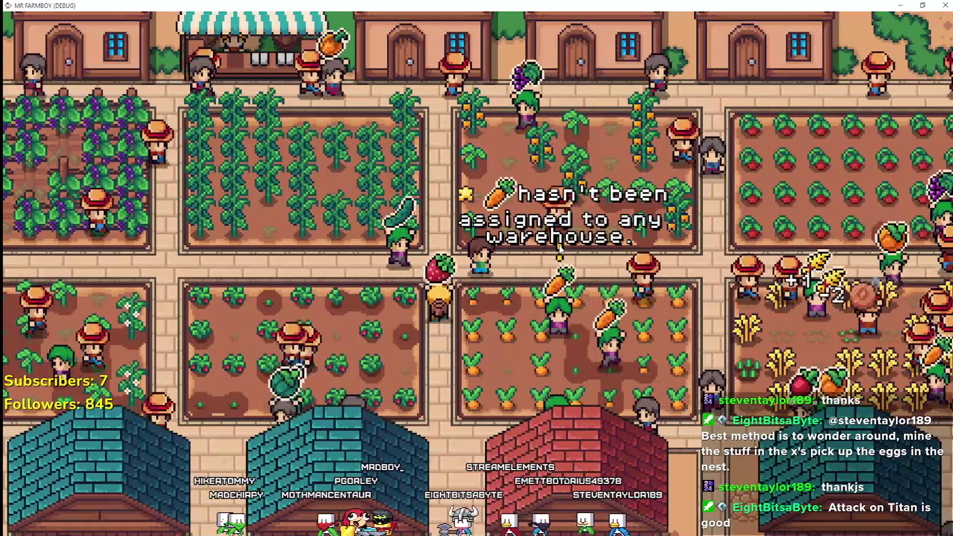
key(alt+Tab)
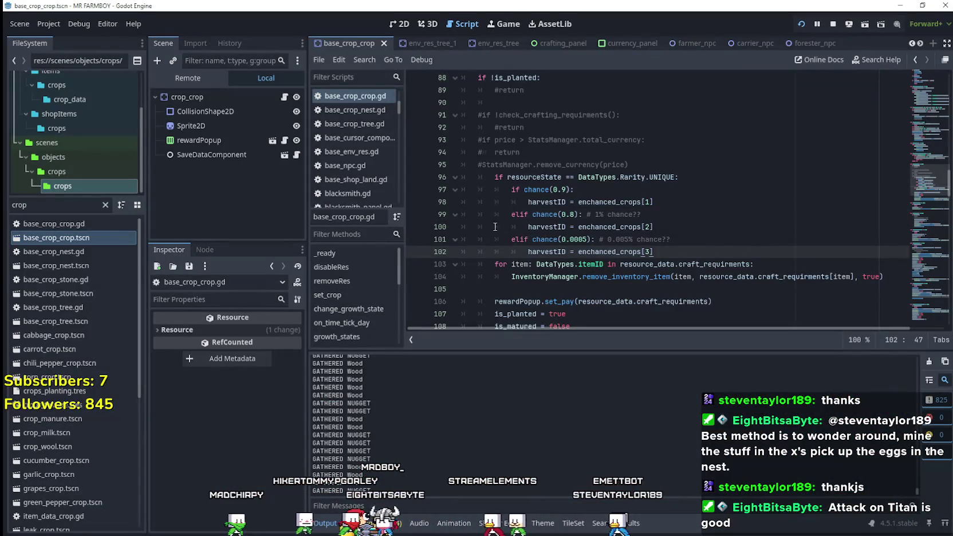
Filter FileSystem for 'ga' and open gather_npc.tscn and its gather_npc.gd script.
double_click(21, 205)
text(t)
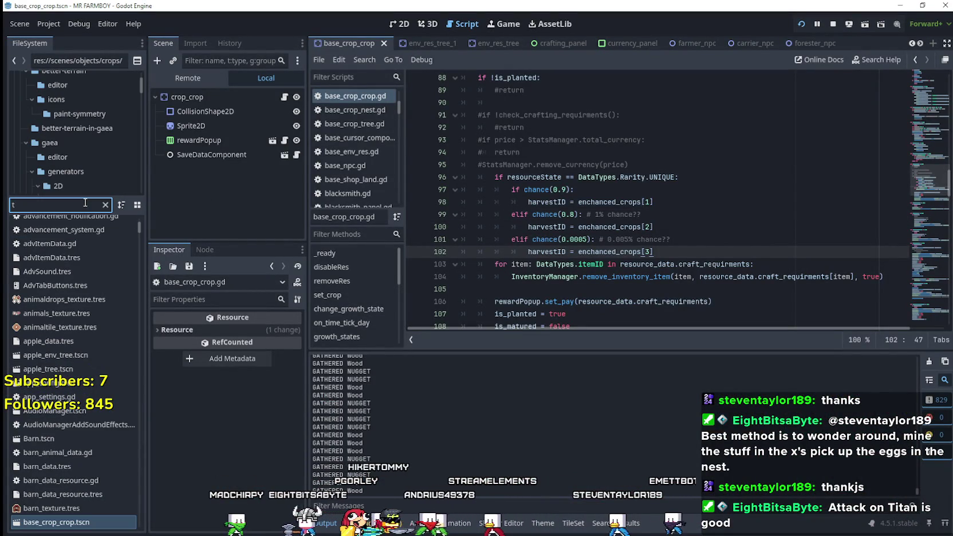
key(BackSpace)
text(ga)
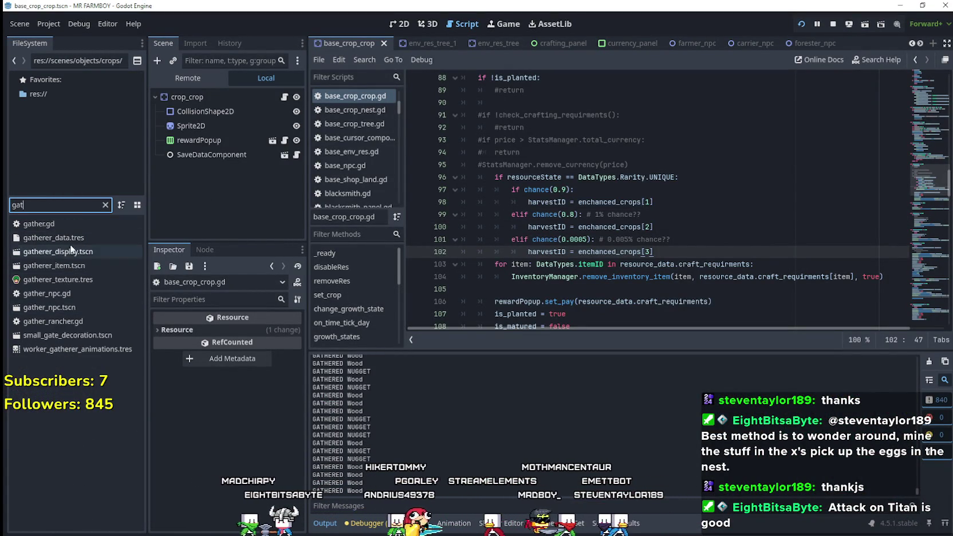
double_click(74, 305)
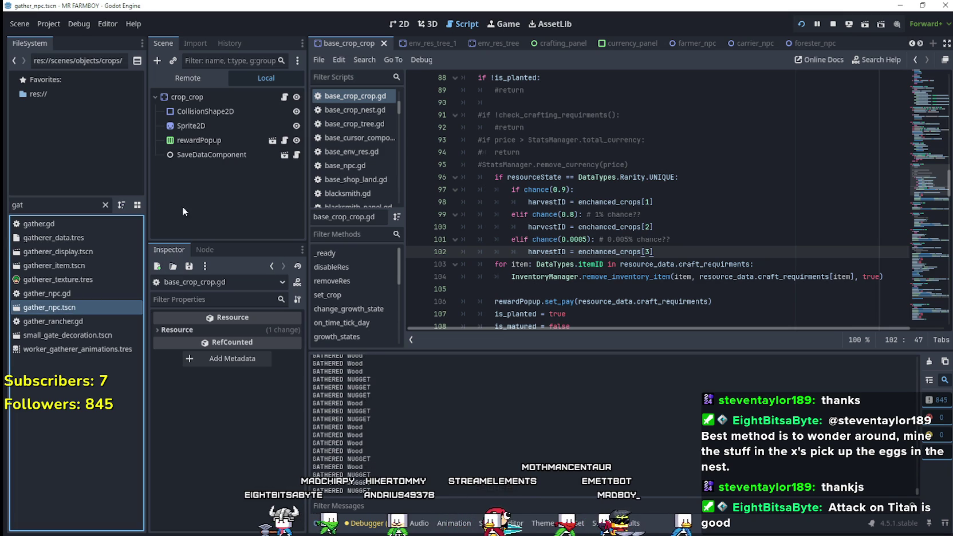
click(280, 94)
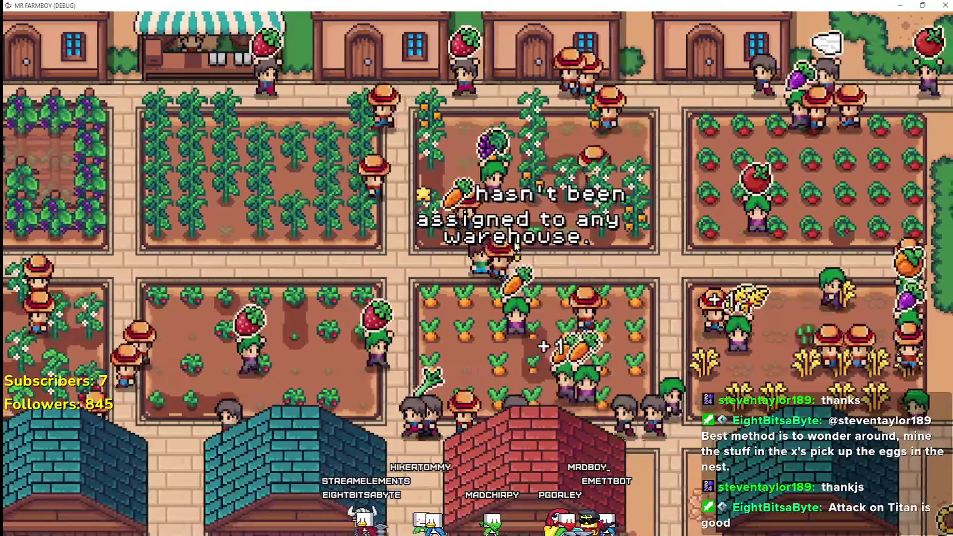
Walk the player left across the farm in the running game, then return to the editor.
key(d)
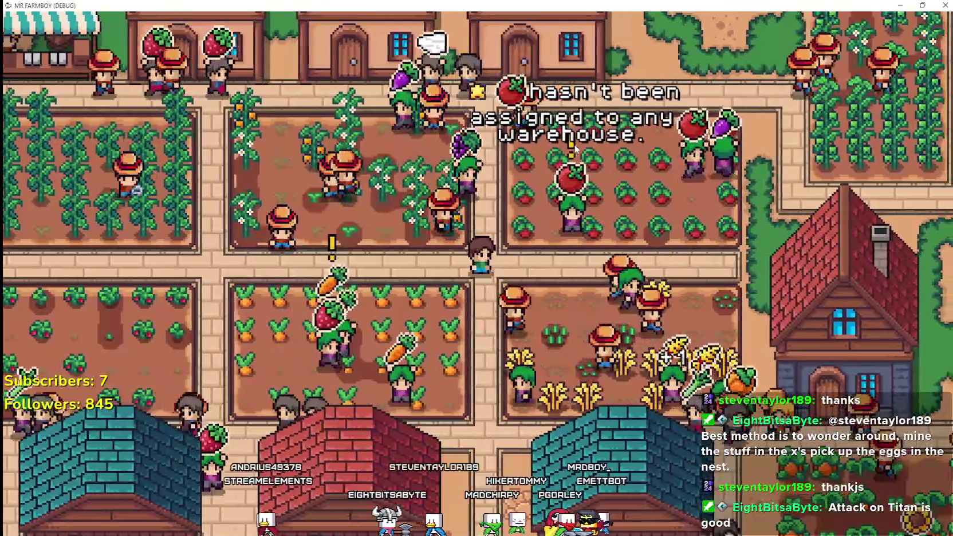
key(a)
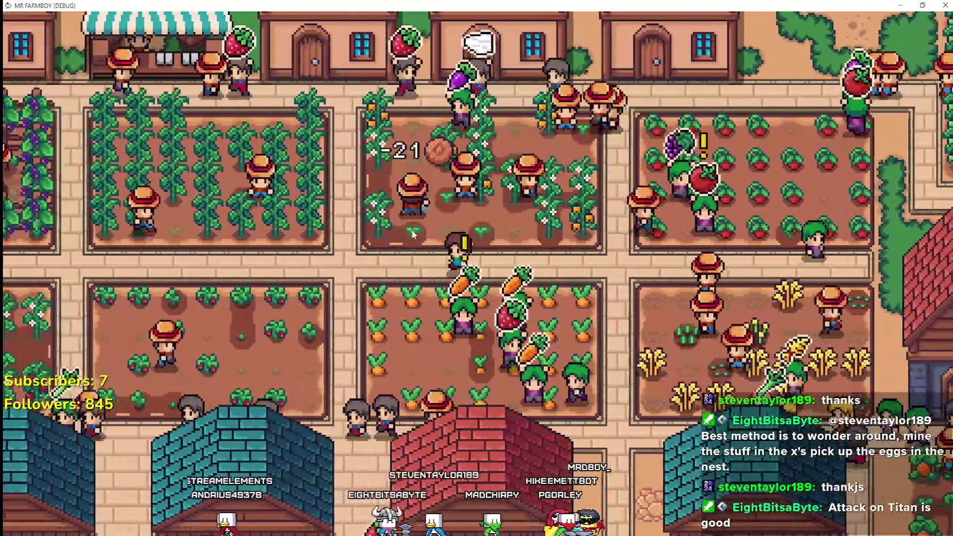
key(a)
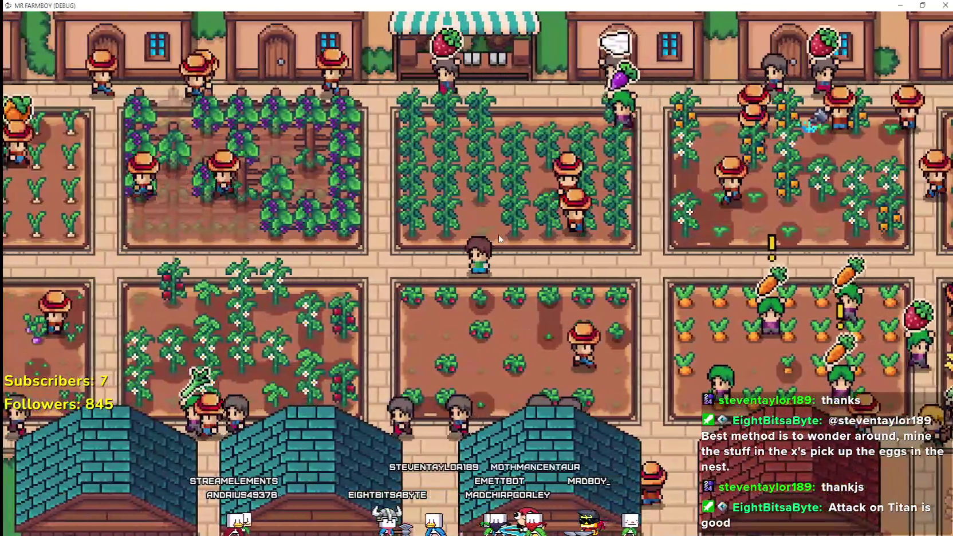
key(alt+Tab)
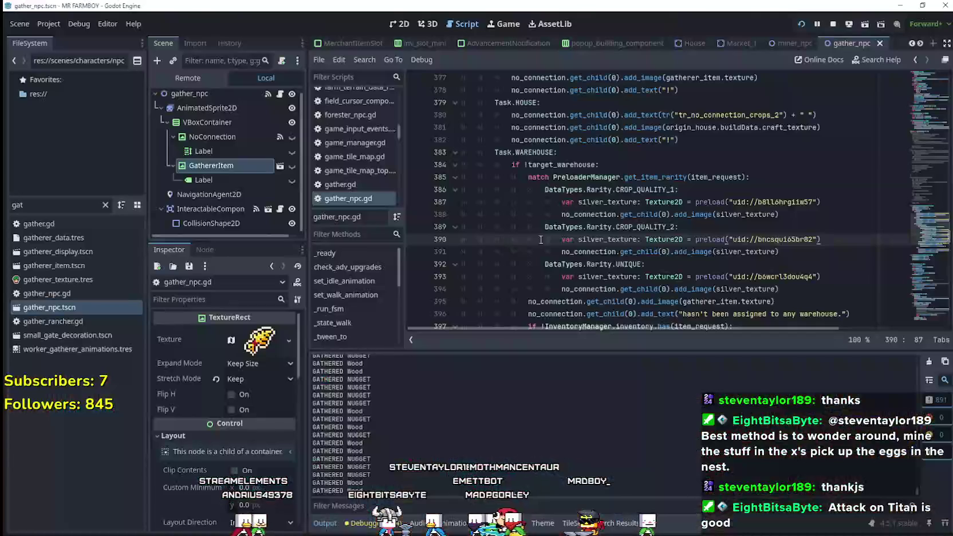
click(725, 263)
scroll(725, 263, down, 1)
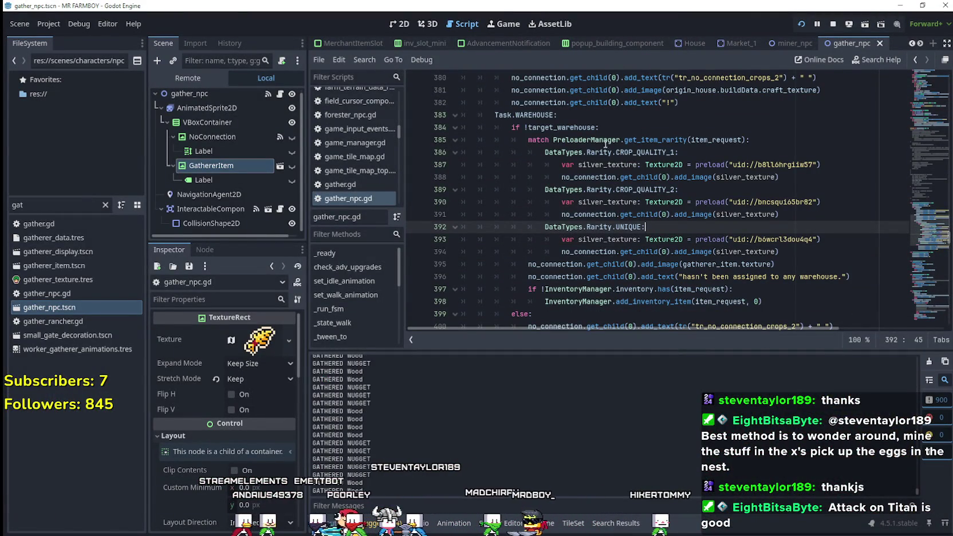
click(729, 178)
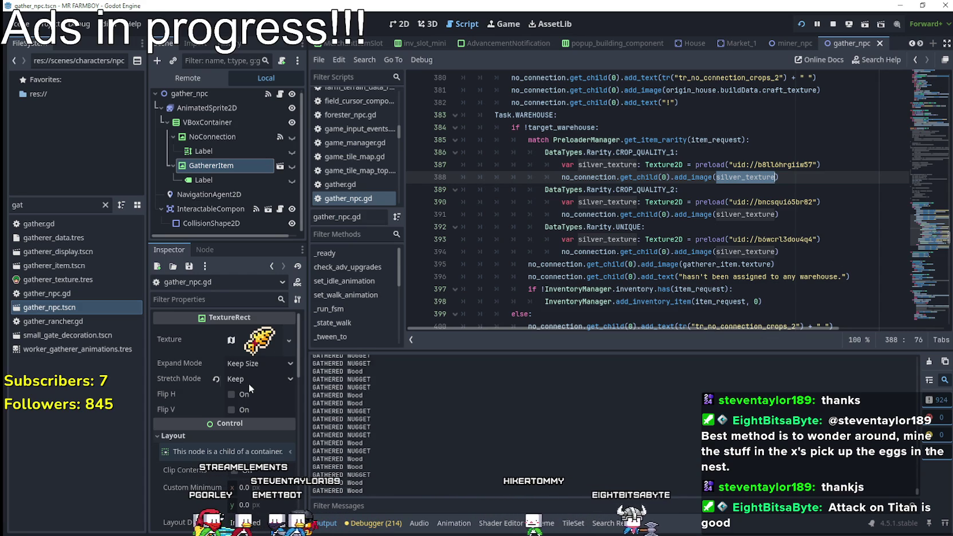
key(alt+Tab)
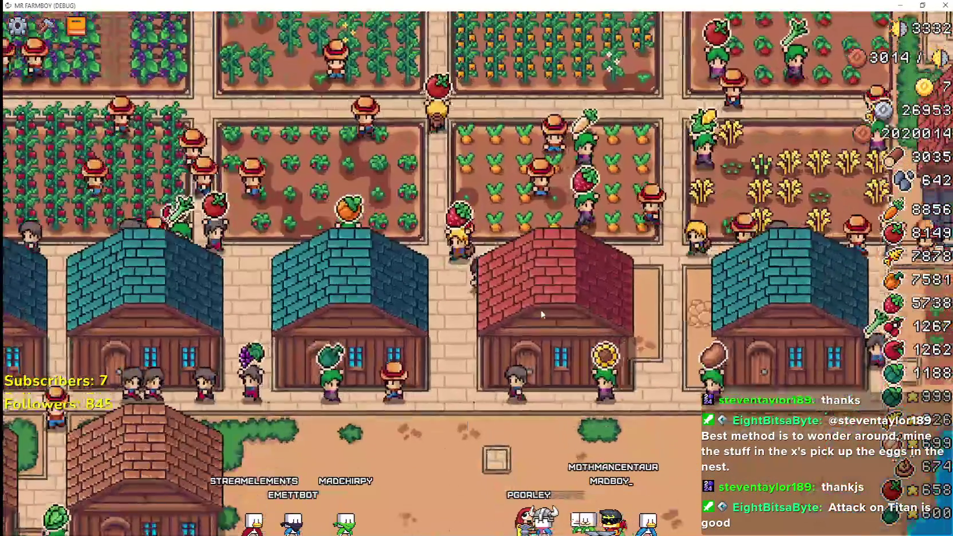
Check several warehouses' stock and remove the Red Pepper from one, leaving 2/5.
click(553, 299)
click(591, 295)
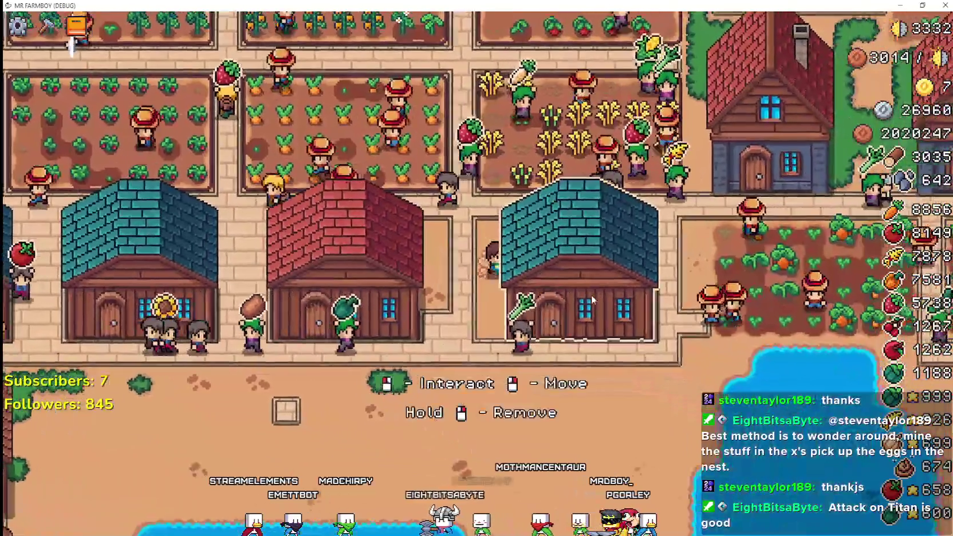
click(592, 295)
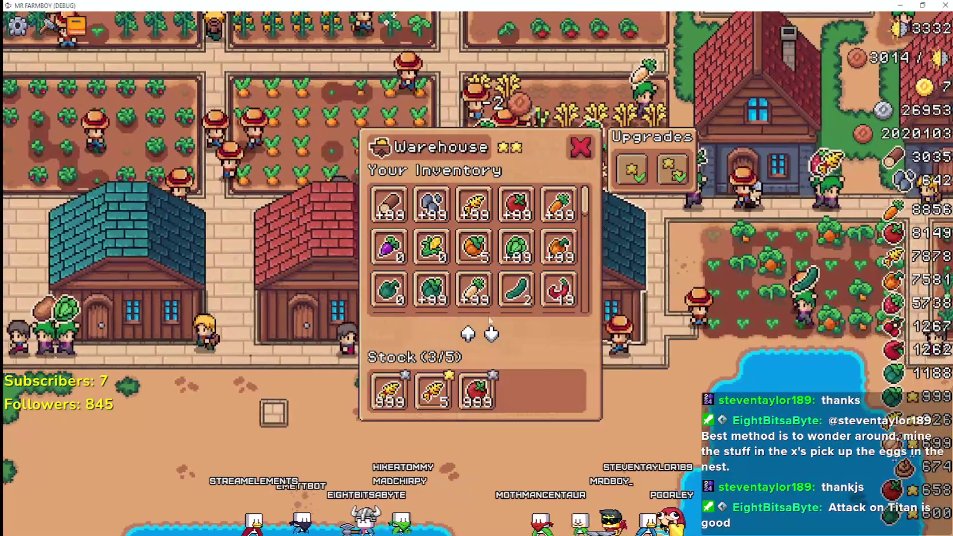
key(Escape)
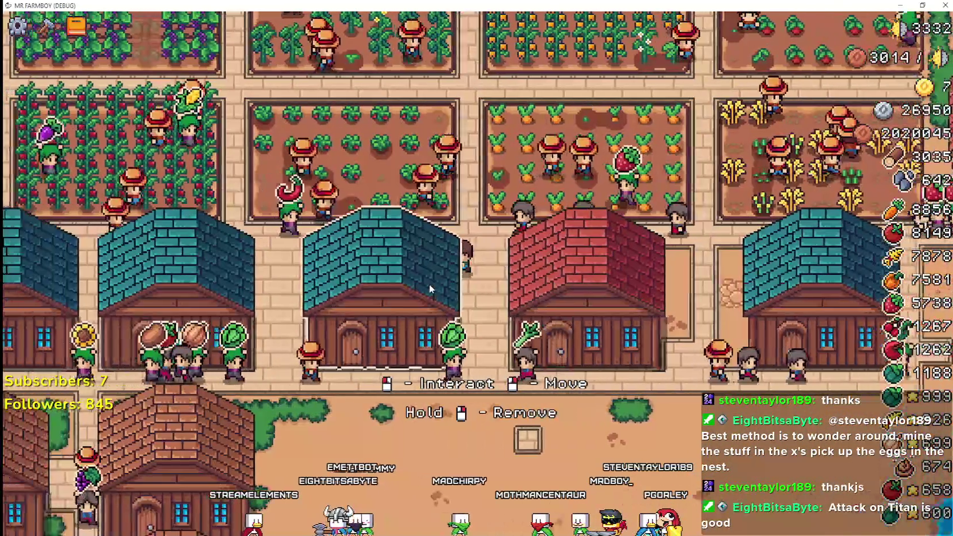
click(429, 284)
key(Escape)
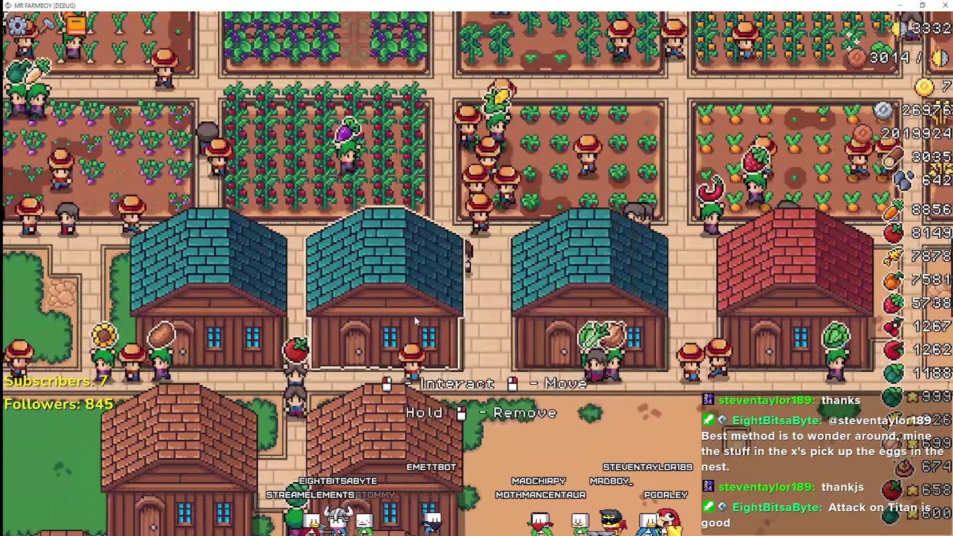
click(450, 322)
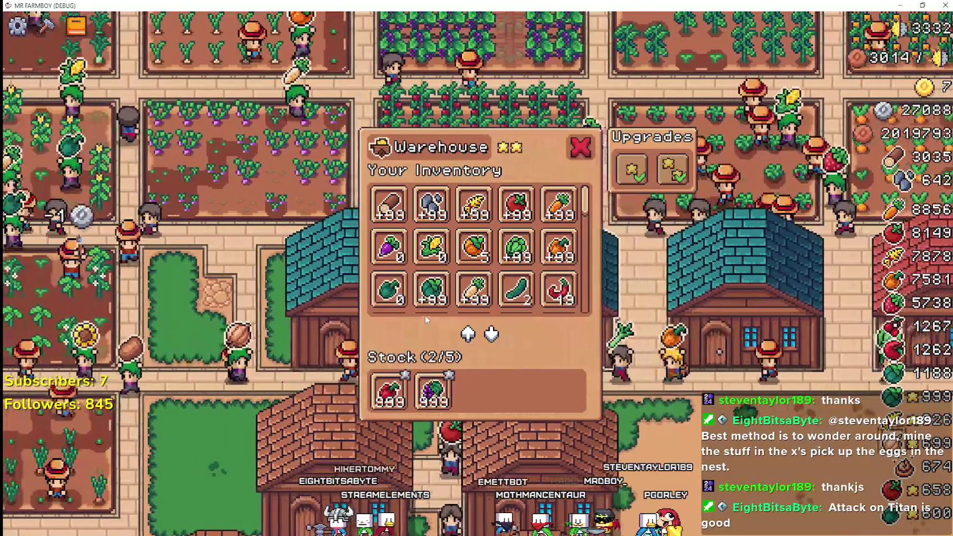
key(Escape)
click(429, 311)
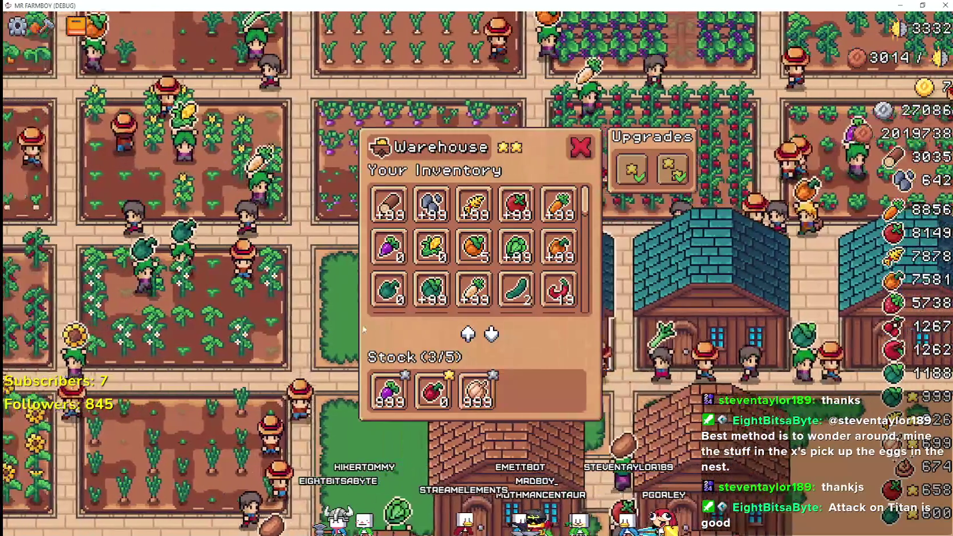
key(Escape)
click(435, 401)
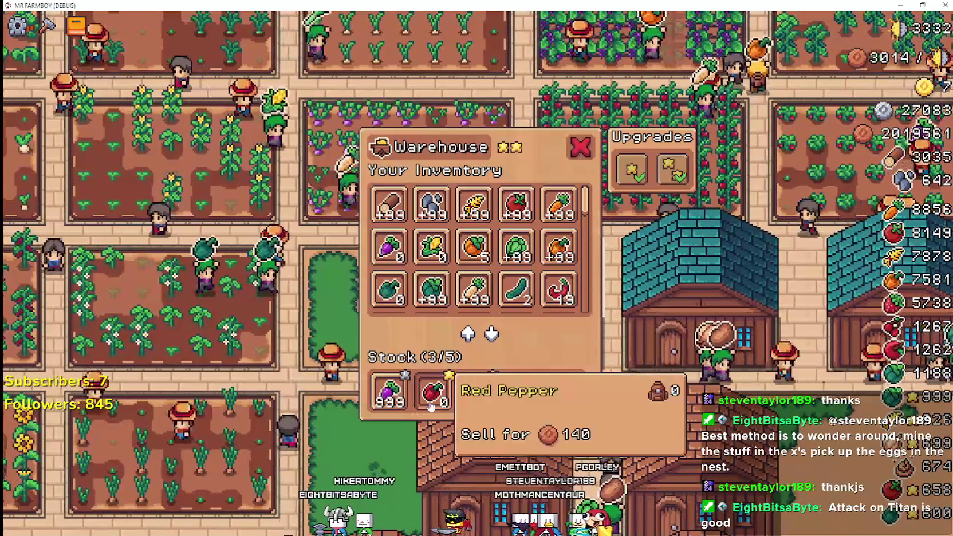
click(434, 395)
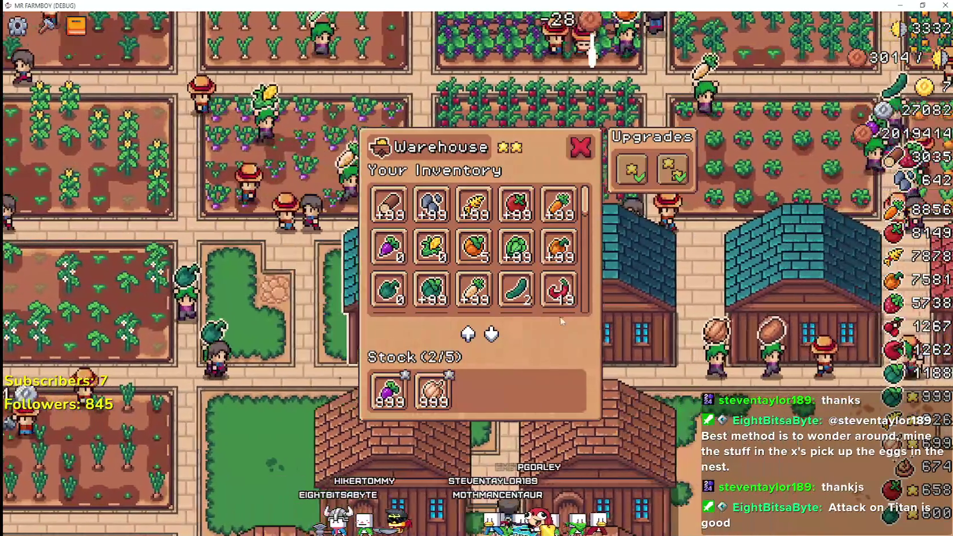
key(Escape)
Inspect the remaining warehouses' inventories, then go back to the editor.
click(496, 303)
key(Escape)
scroll(307, 292, down, 5)
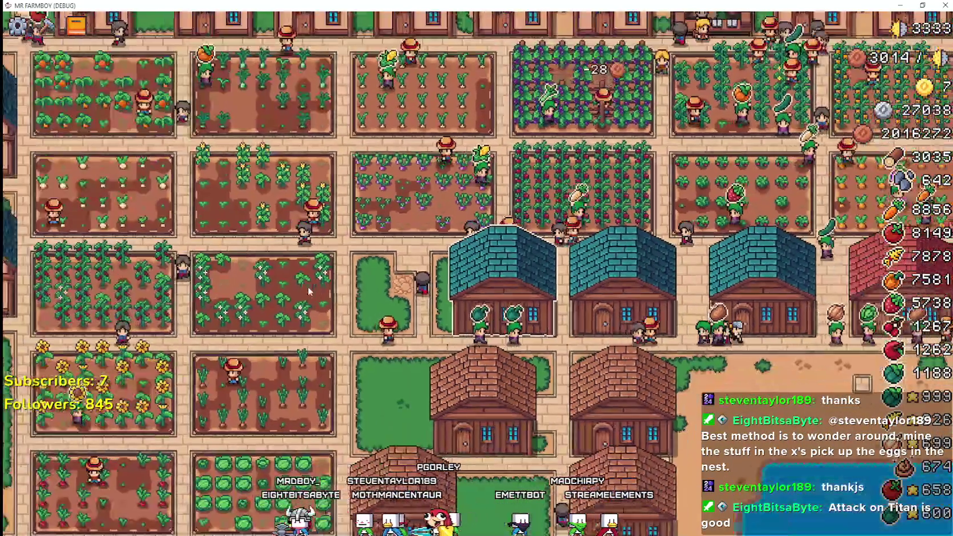
scroll(308, 298, up, 5)
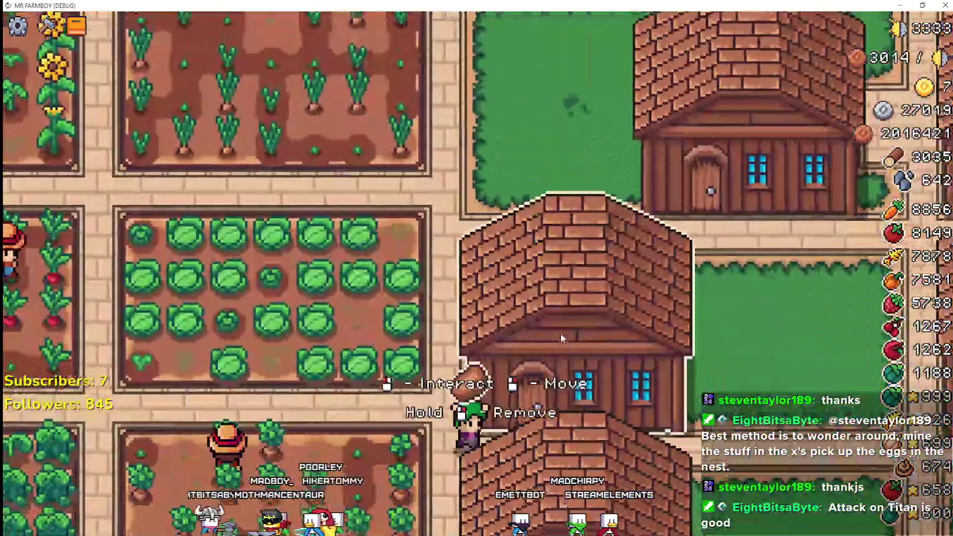
click(620, 375)
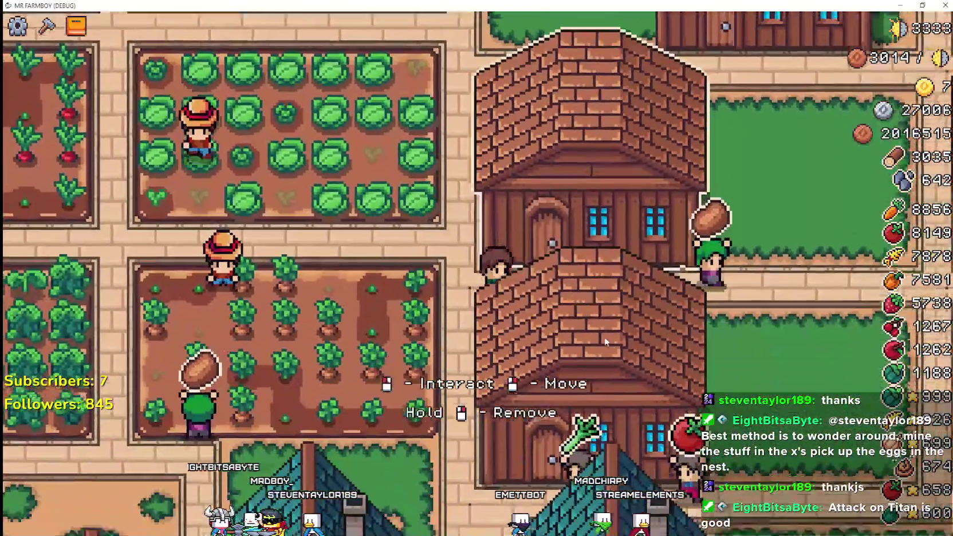
click(599, 327)
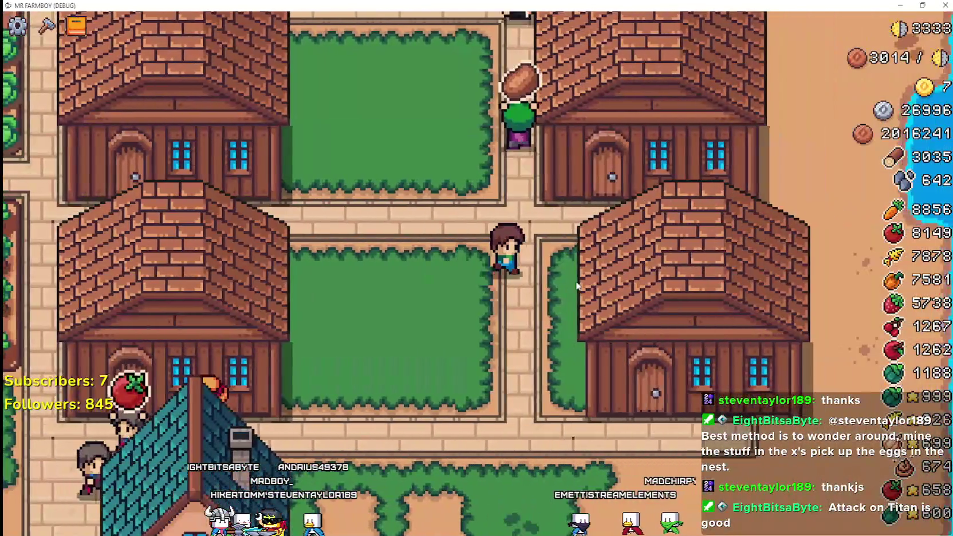
click(577, 284)
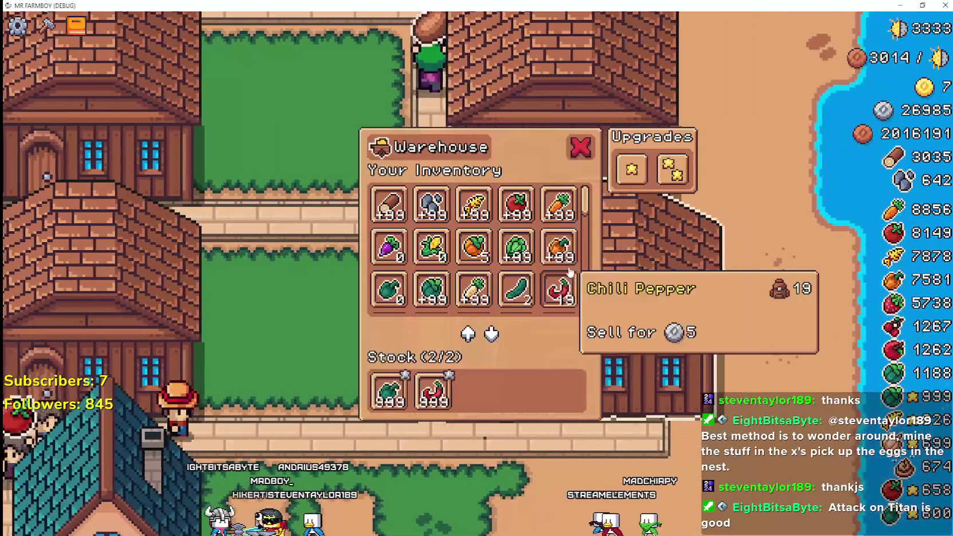
scroll(588, 329, down, 5)
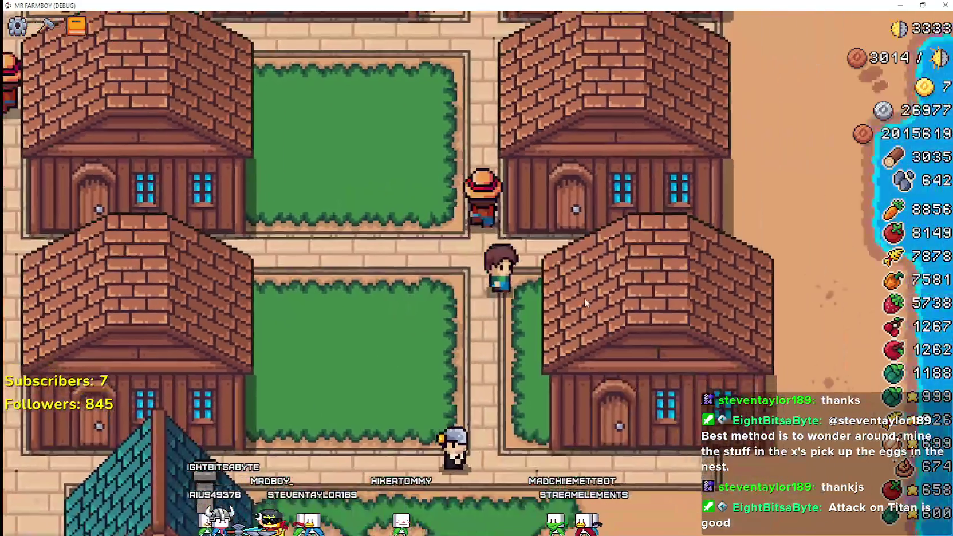
click(584, 297)
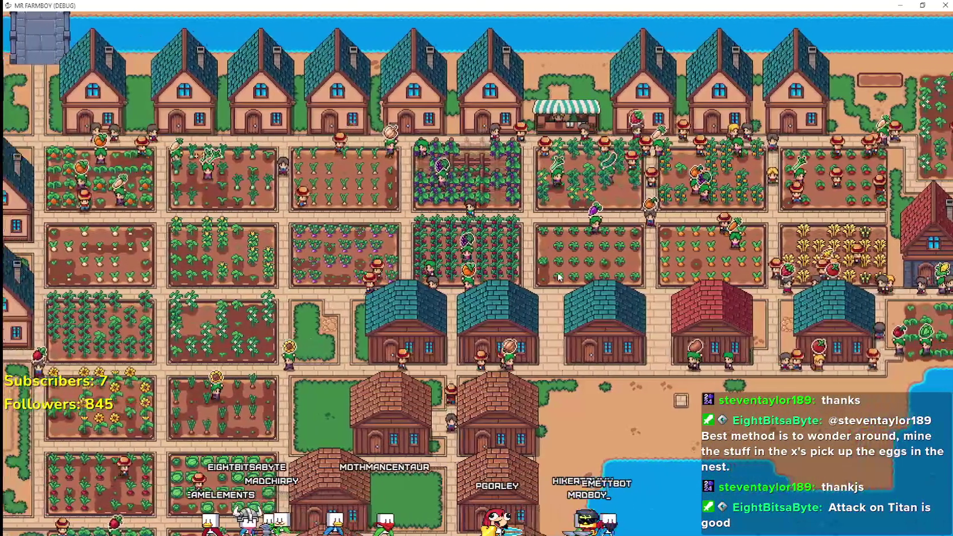
key(alt+Tab)
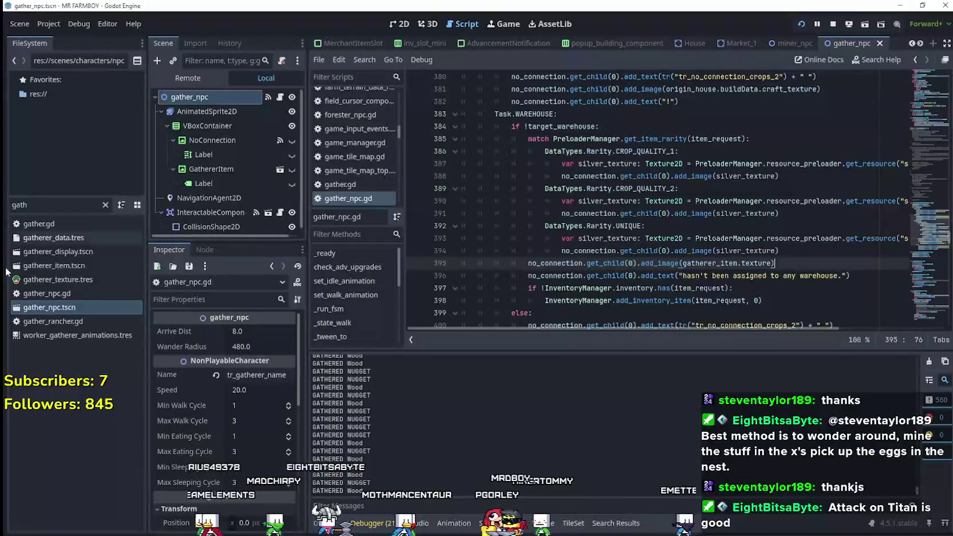
Reopen base_crop_crop.tscn and its script at the chance(0.8) rarity check, then return to the game.
text(crop)
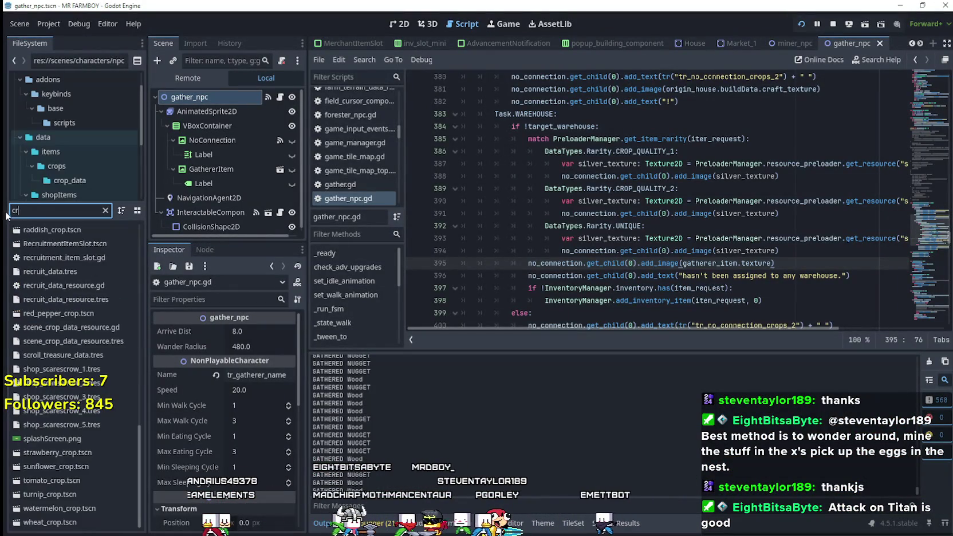
scroll(66, 254, up, 5)
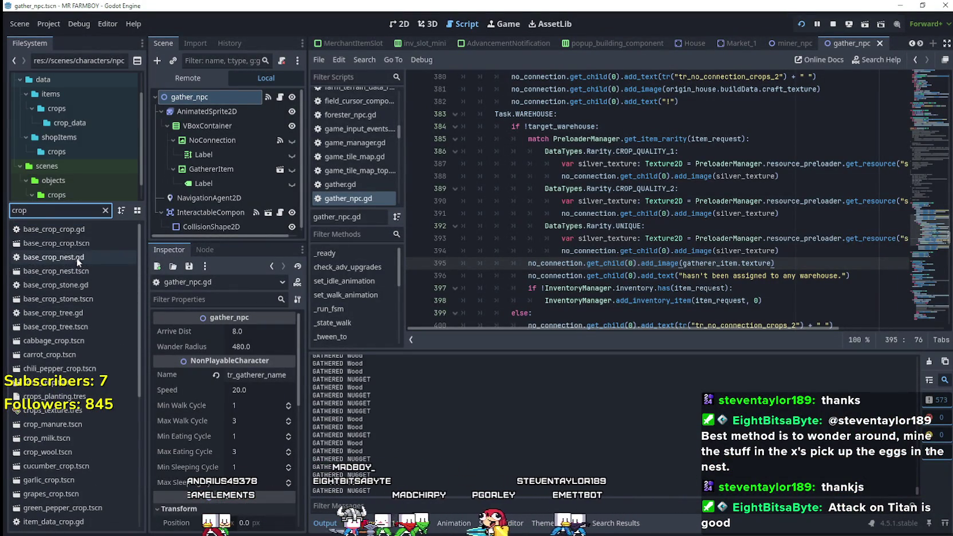
double_click(79, 245)
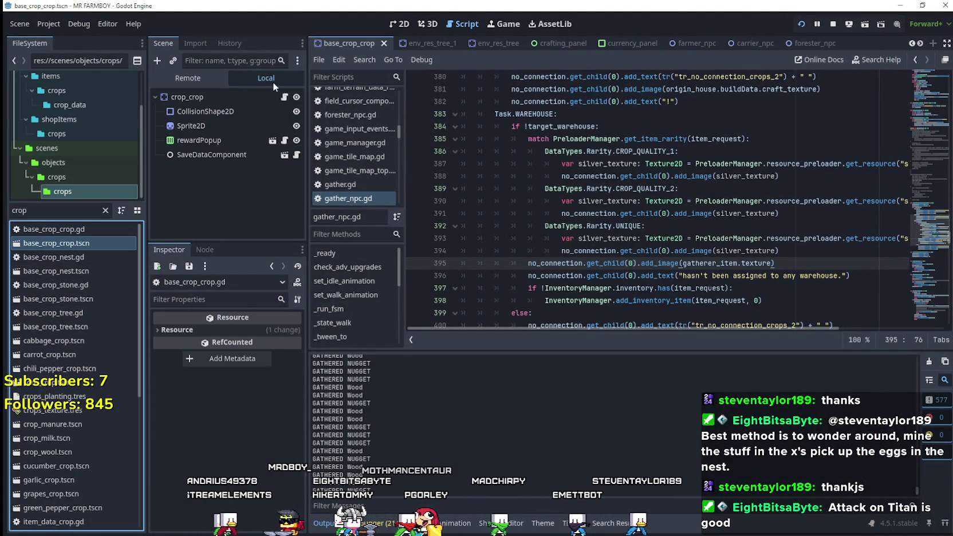
click(281, 98)
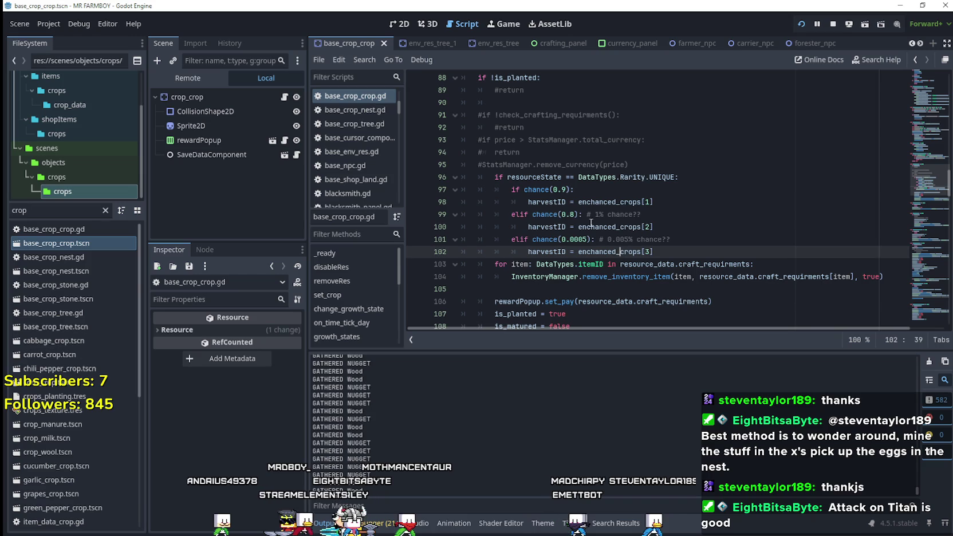
click(570, 214)
key(alt+Tab)
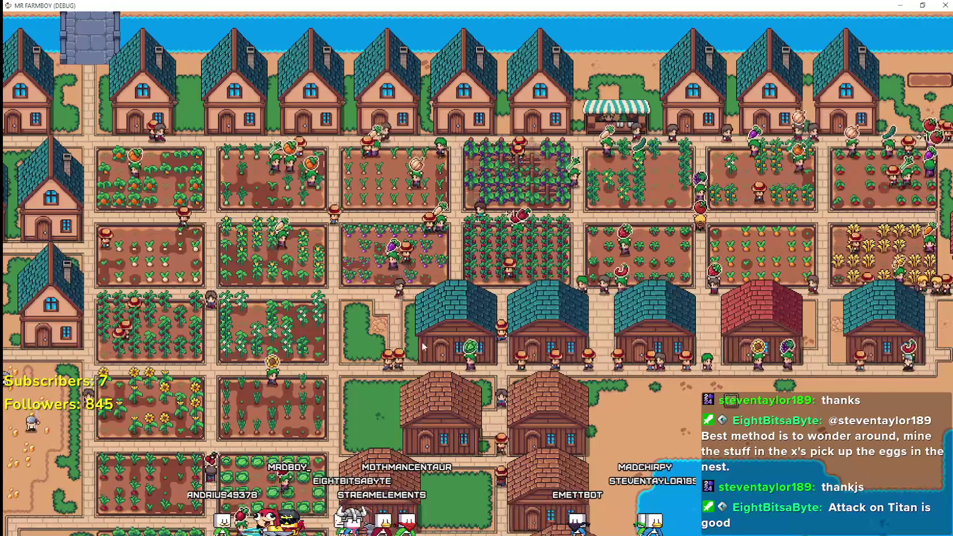
Zoom around the village and inspect three warehouses' inventories, closing each one.
scroll(498, 311, down, 5)
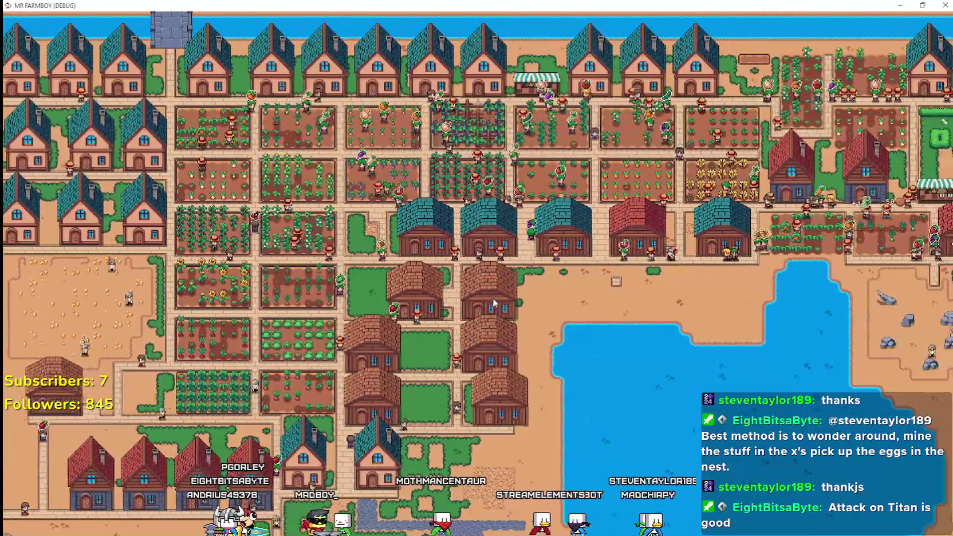
scroll(497, 308, up, 5)
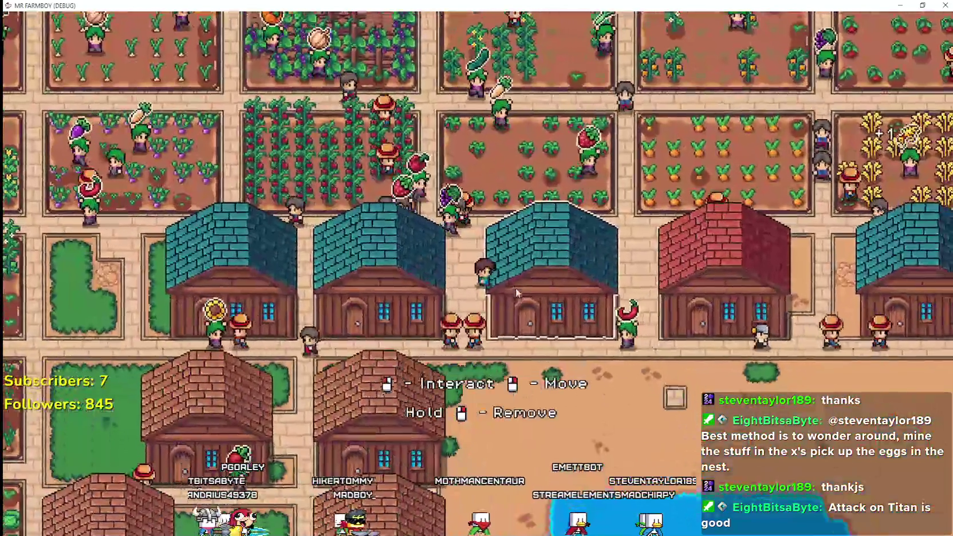
click(515, 290)
mouse_move(433, 394)
key(Escape)
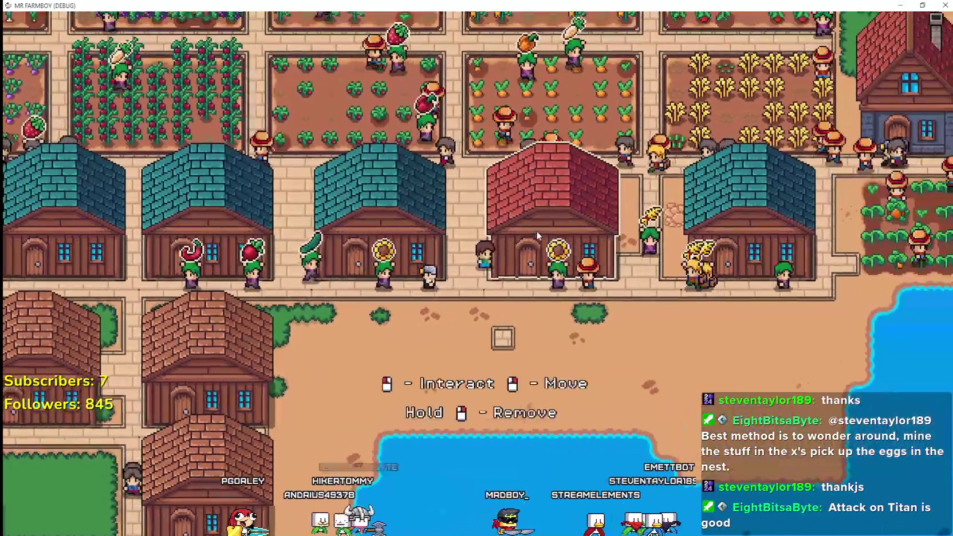
click(537, 231)
key(Escape)
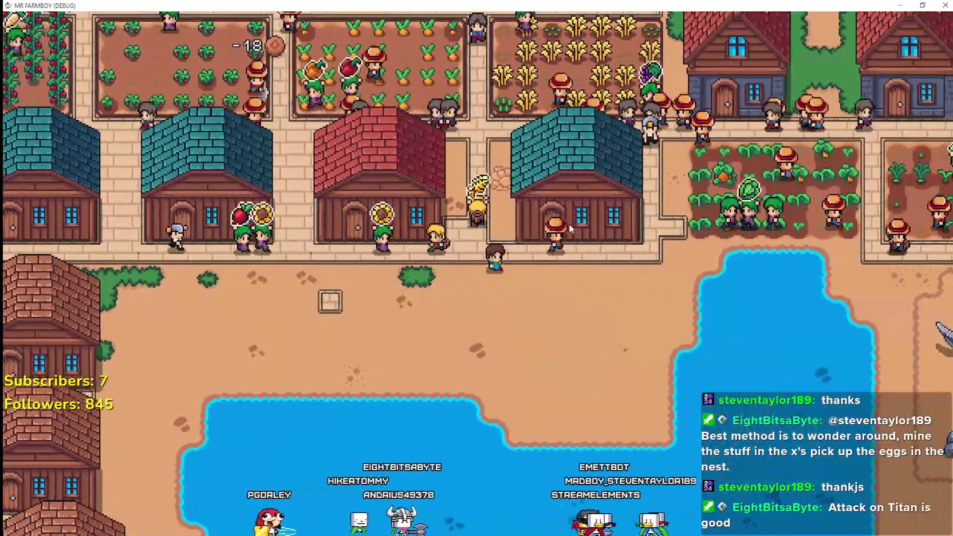
click(569, 229)
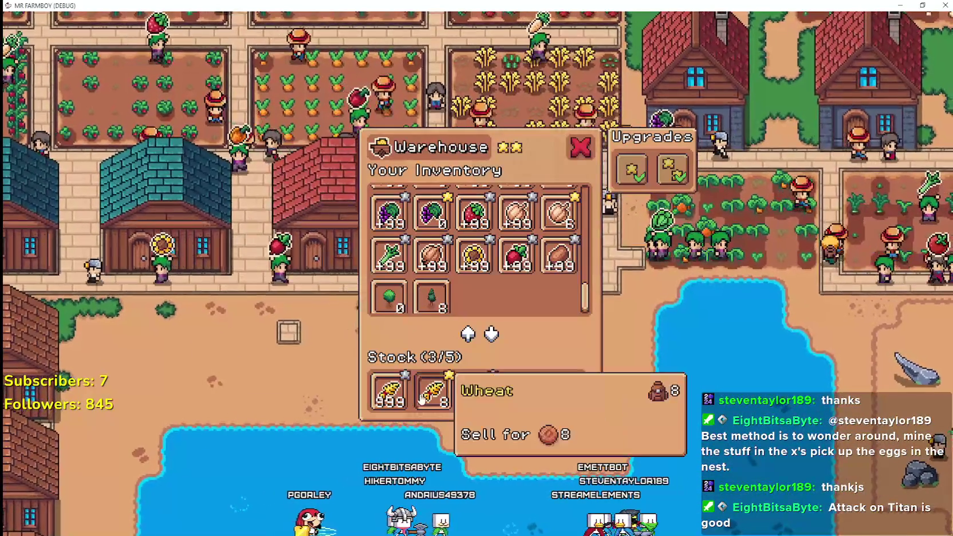
key(Escape)
Read the gatherer's 'hasn't been assigned to any warehouse.' warning and return to the Godot editor.
scroll(453, 283, down, 3)
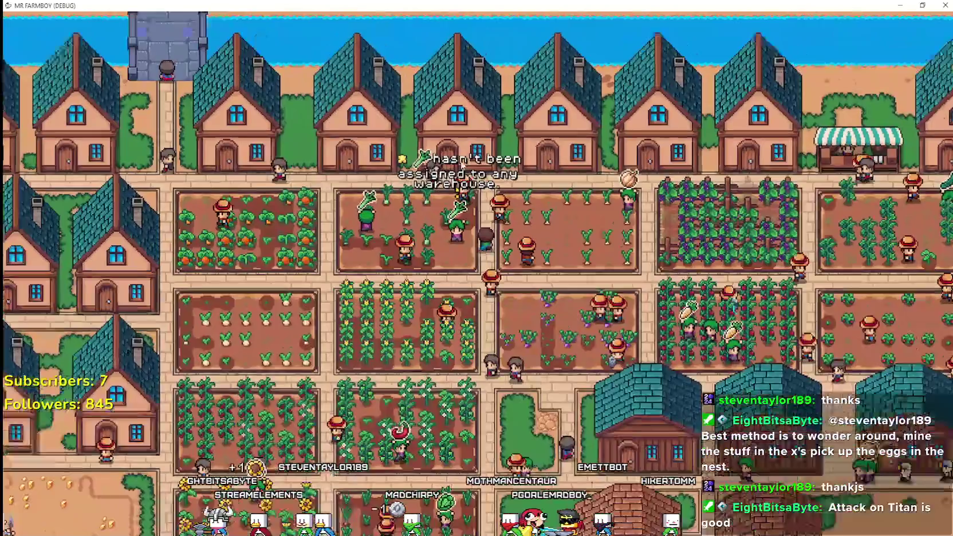
scroll(471, 150, up, 3)
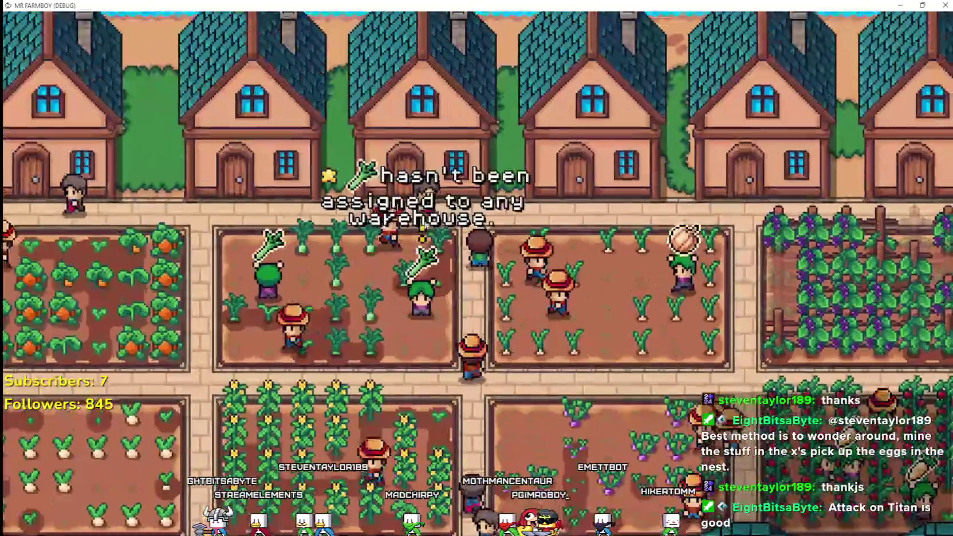
key(alt+Tab)
key(alt+Tab)
key(Escape)
key(alt+Tab)
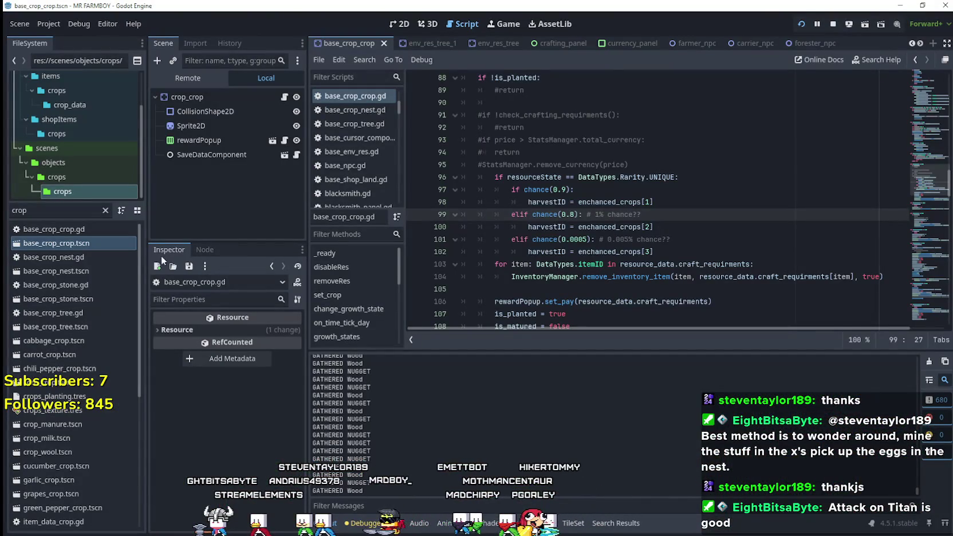
Filter files for 'gat', open gather_npc.tscn, and go to the silver_texture add_image line 391.
key(BackSpace)
key(BackSpace)
key(BackSpace)
text(gat)
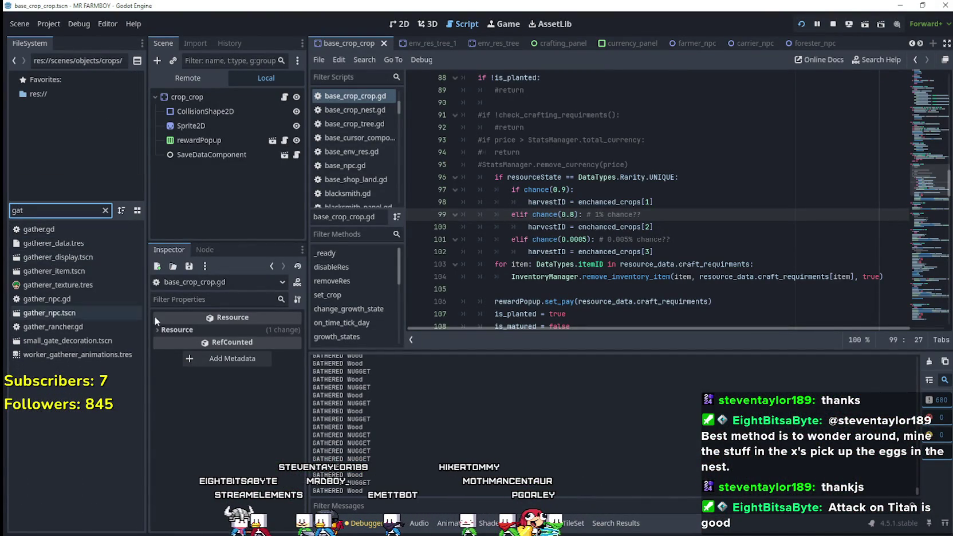
click(92, 311)
double_click(92, 311)
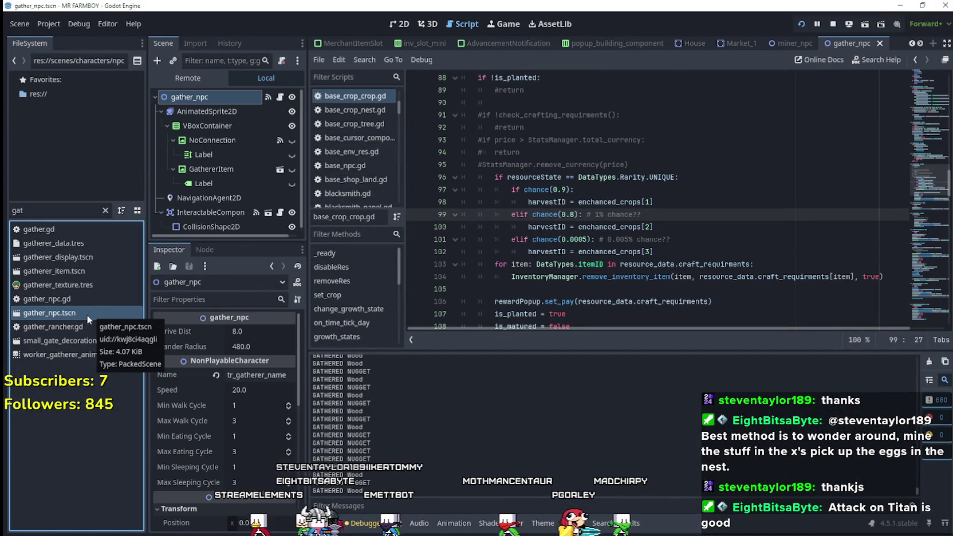
click(283, 98)
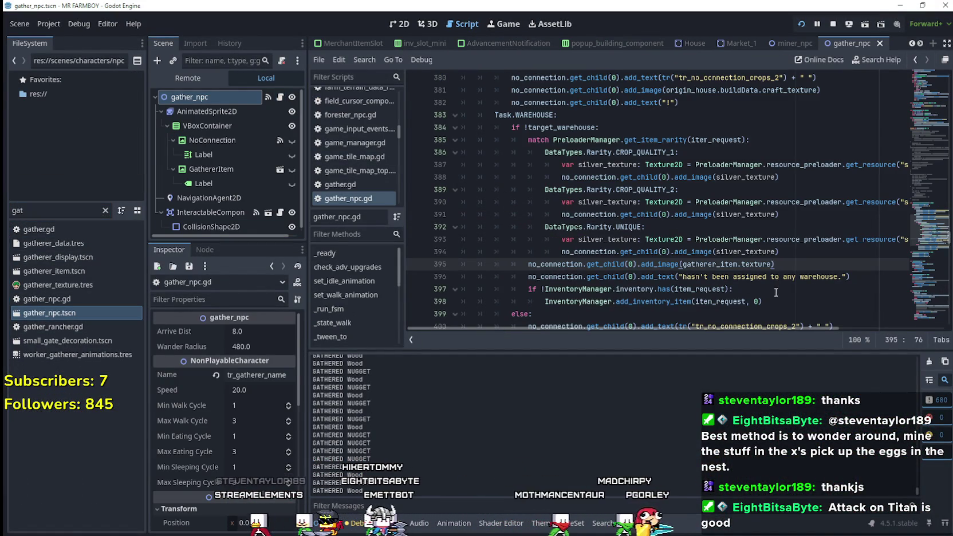
click(774, 213)
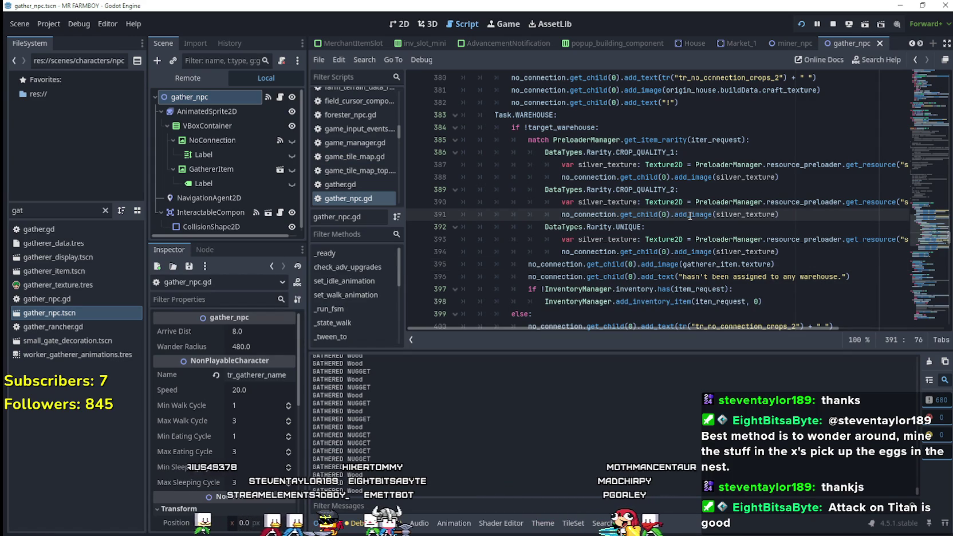
click(133, 24)
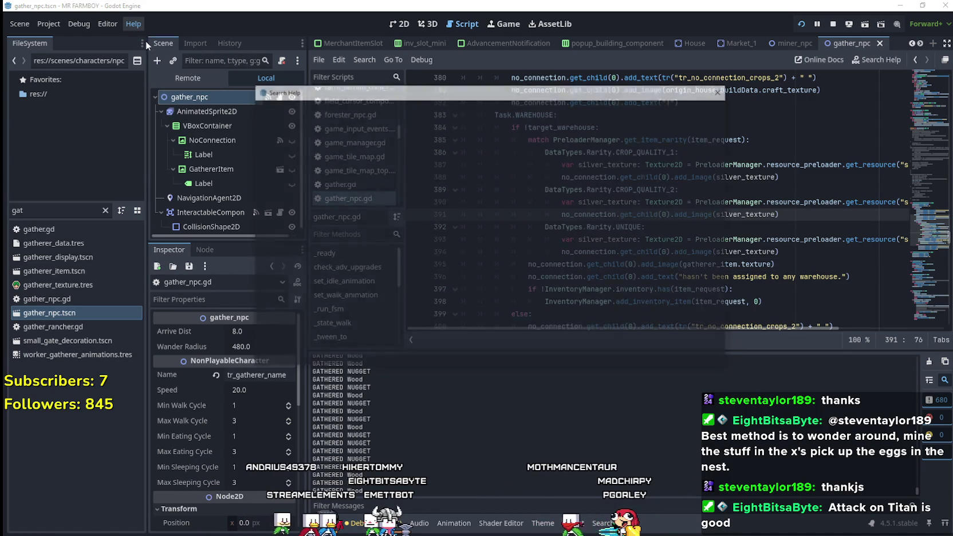
Search the help for add_image and open the RichTextLabel.add_image reference.
click(144, 40)
text(add_t)
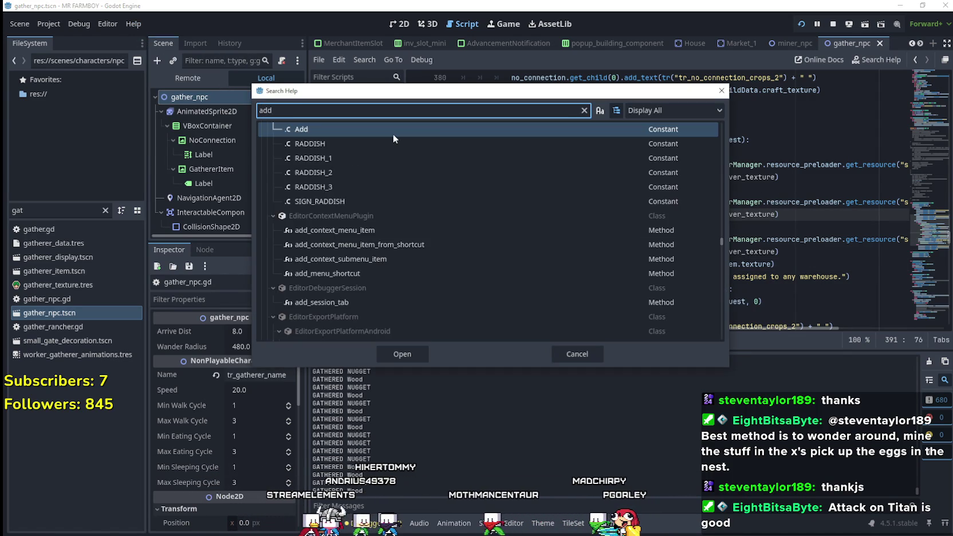
key(BackSpace)
text(ima)
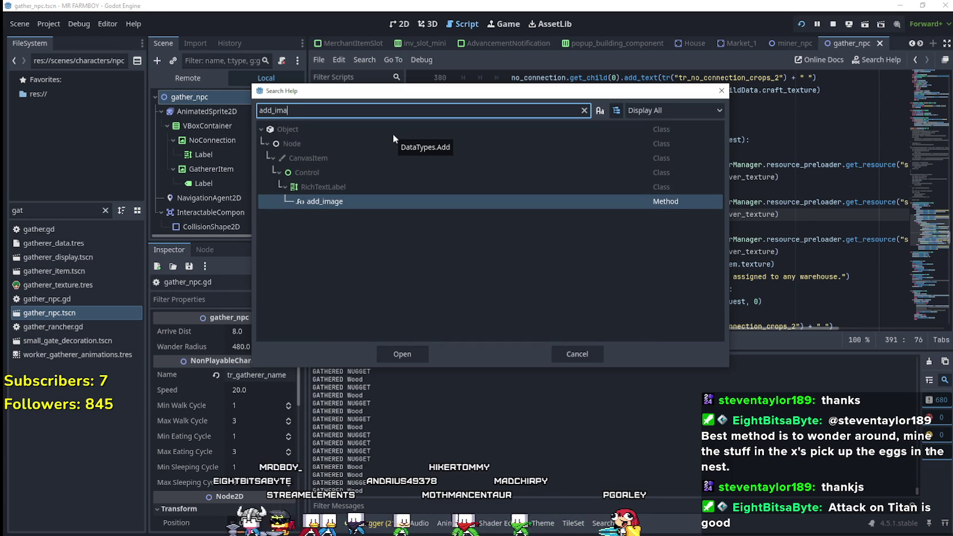
key(Return)
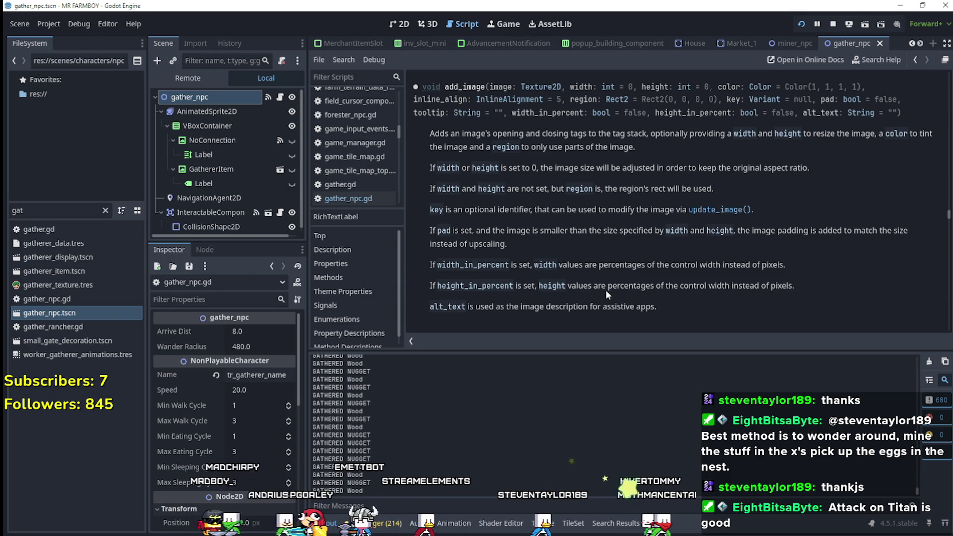
Read the add_image docs, highlighting the width_in_percent explanation and the word region.
scroll(665, 303, down, 1)
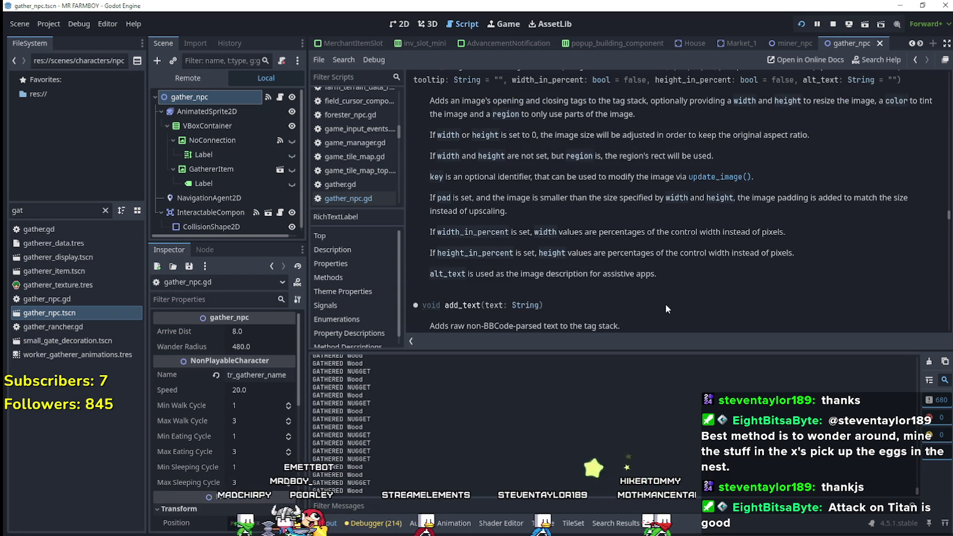
mouse_move(624, 231)
mouse_down()
mouse_move(778, 232)
mouse_move(584, 232)
mouse_up()
scroll(627, 285, down, 2)
scroll(629, 283, up, 4)
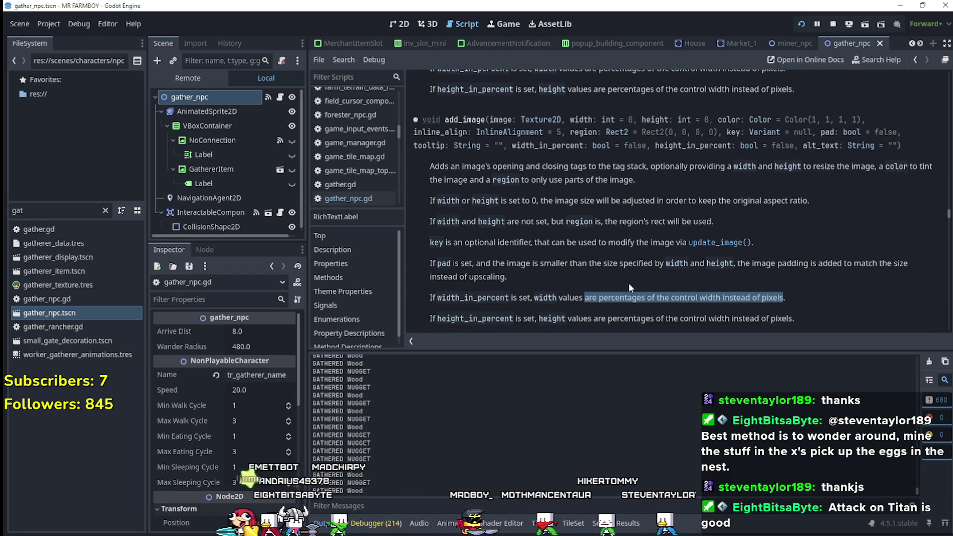
click(583, 129)
double_click(583, 131)
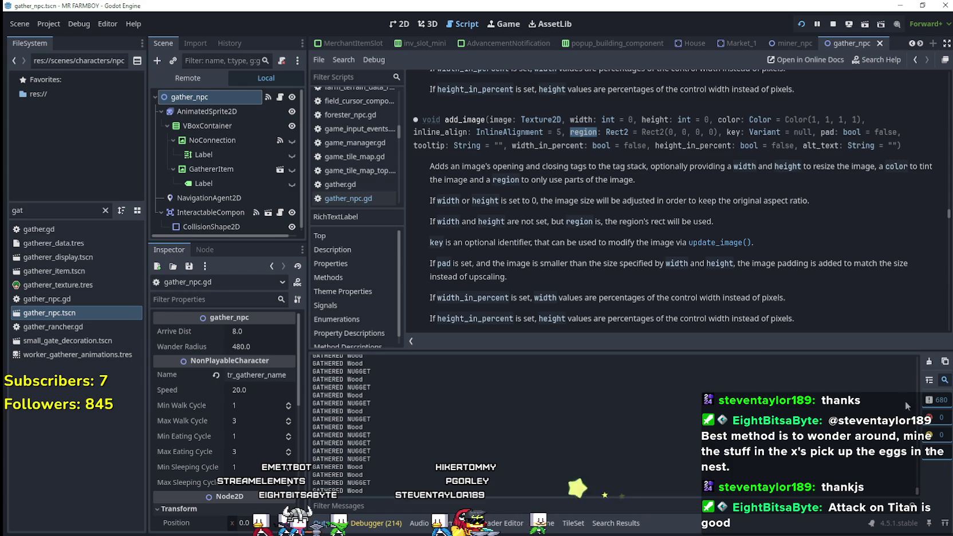
Highlight the passage from 'instead of upscaling.' through the alt_text line.
scroll(504, 218, down, 2)
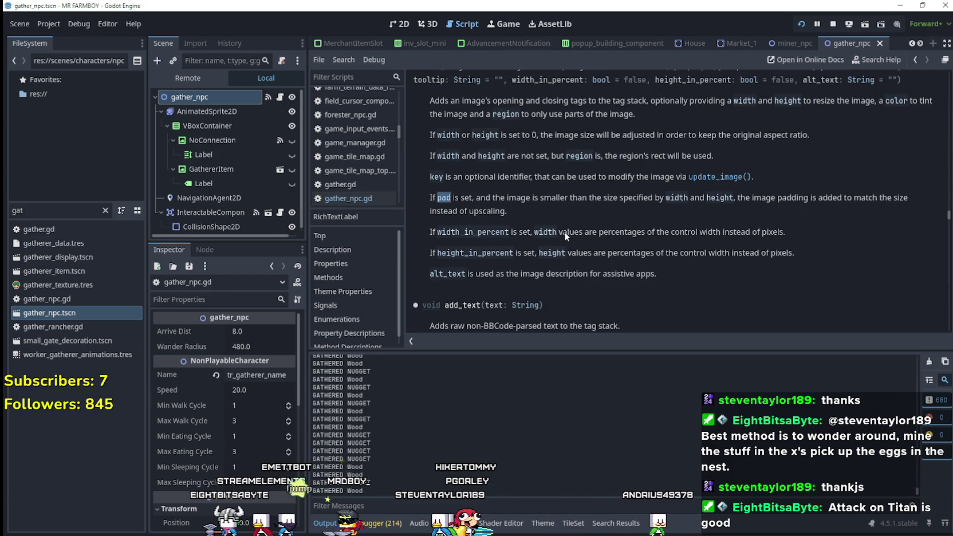
scroll(564, 231, up, 2)
scroll(560, 236, down, 2)
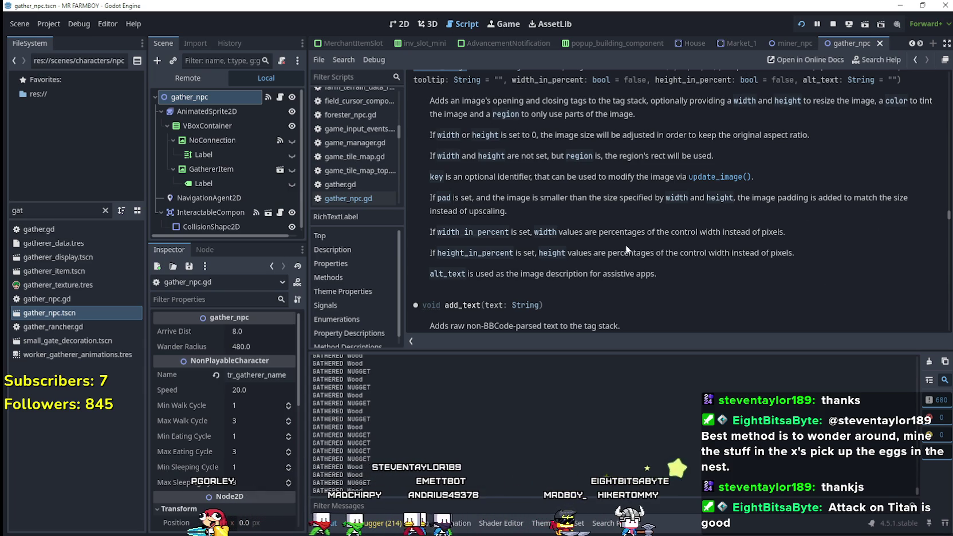
drag(514, 212, 431, 210)
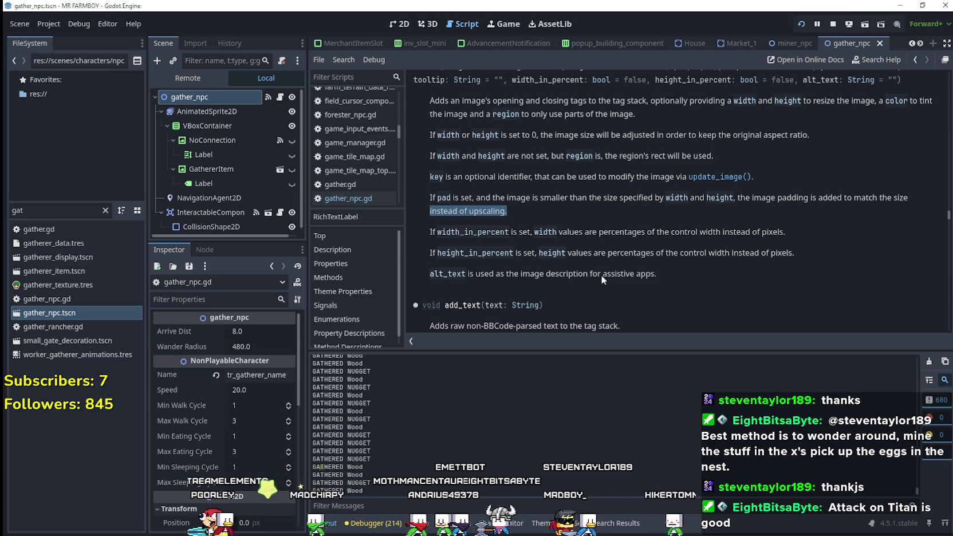
drag(474, 211, 679, 285)
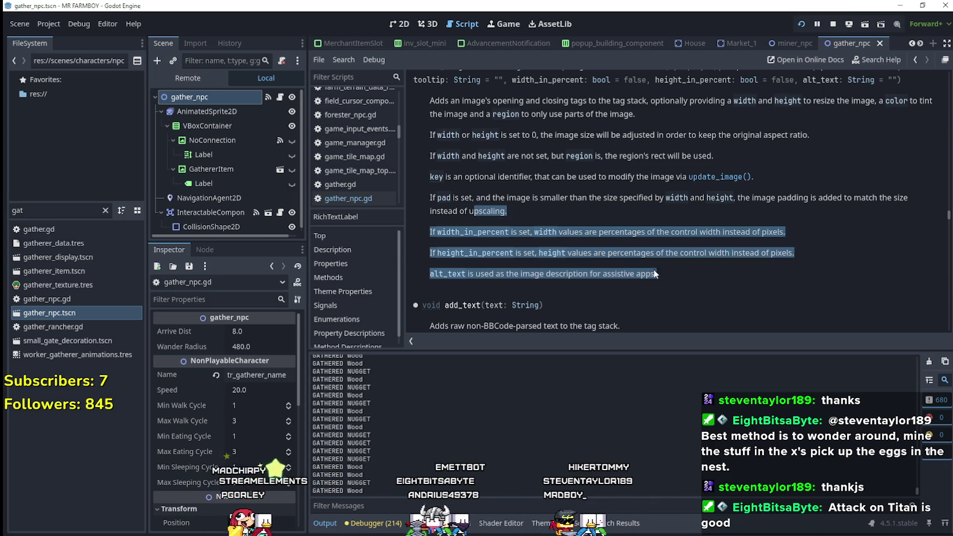
click(679, 285)
Pick out width_in_percent and inline_align in the signature and jump to the InlineAlignment enum.
scroll(675, 283, up, 3)
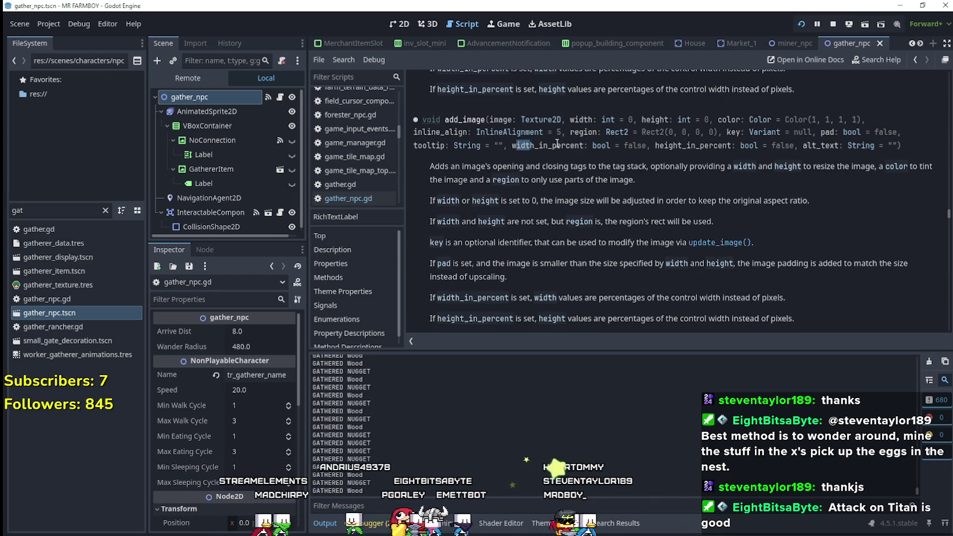
double_click(545, 144)
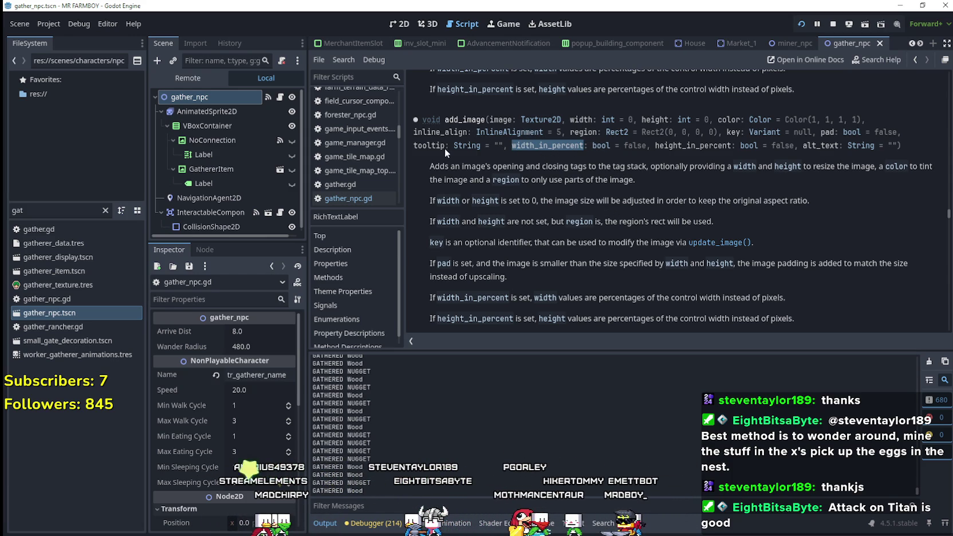
double_click(442, 132)
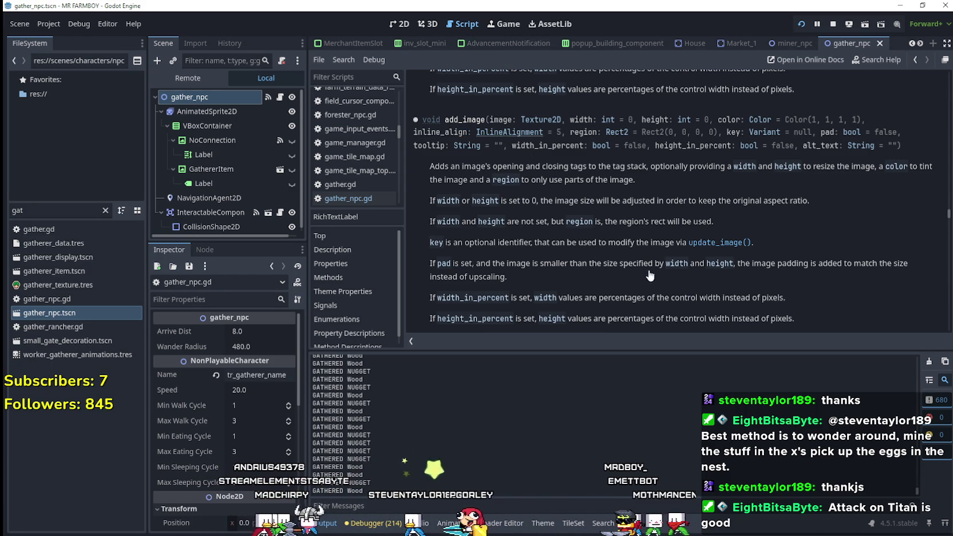
click(504, 133)
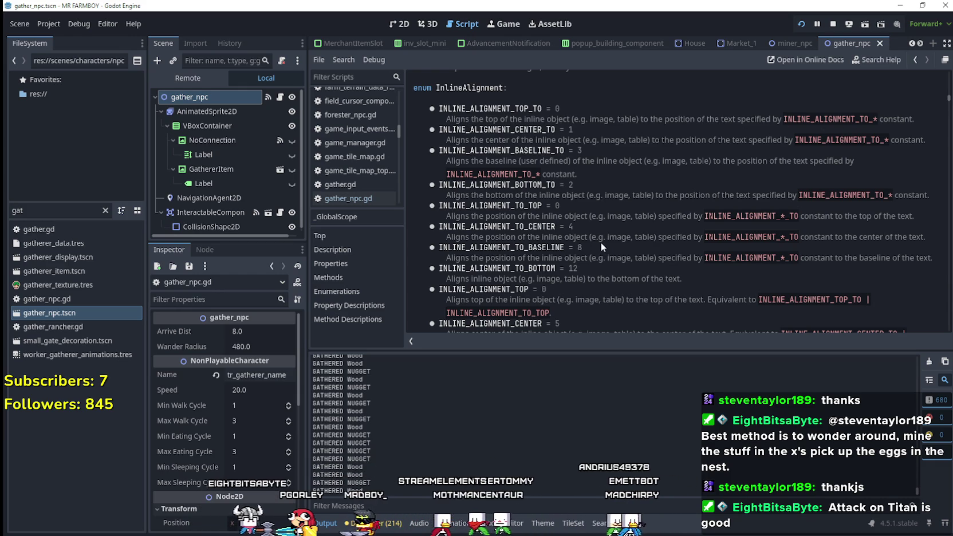
Scroll through the InlineAlignment constants, then return to gather_npc.gd's warehouse rarity block.
scroll(601, 241, down, 2)
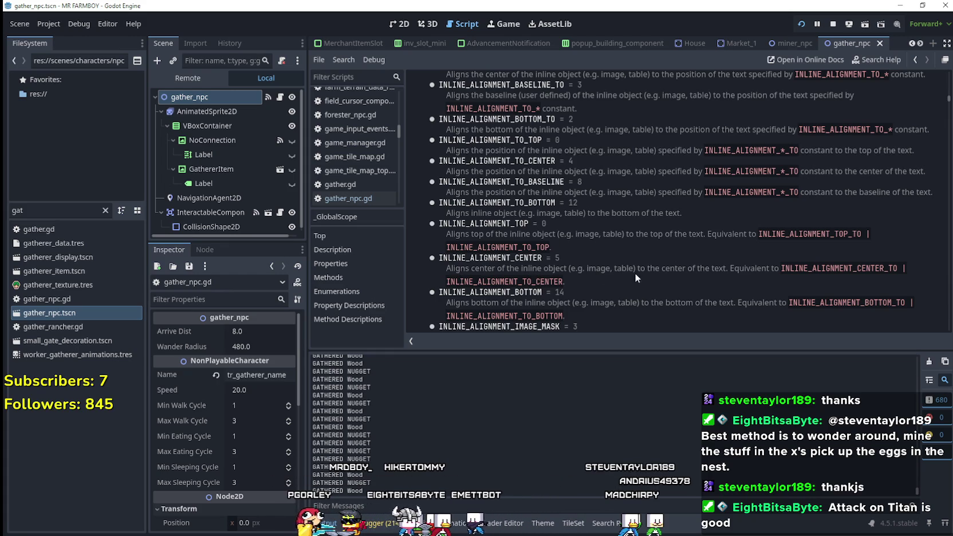
scroll(886, 284, down, 1)
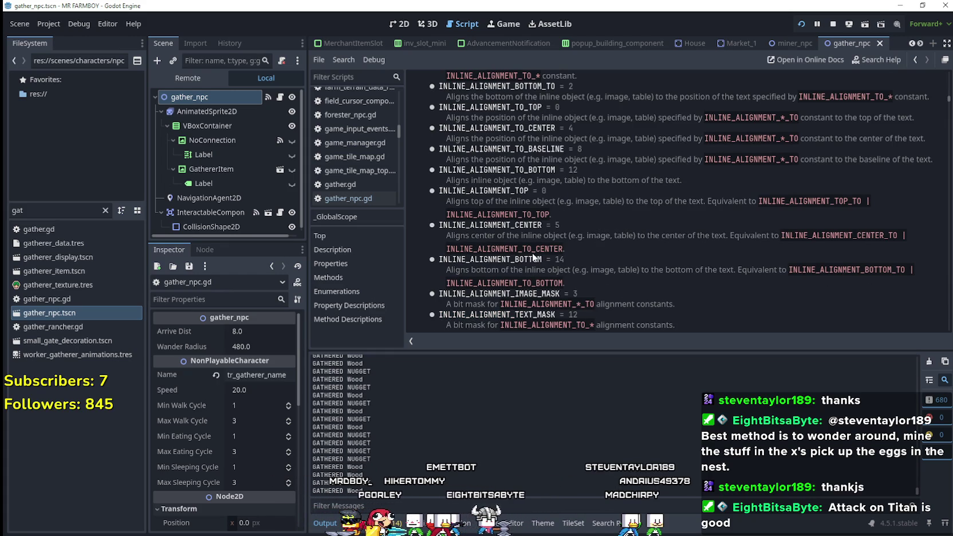
scroll(531, 251, down, 2)
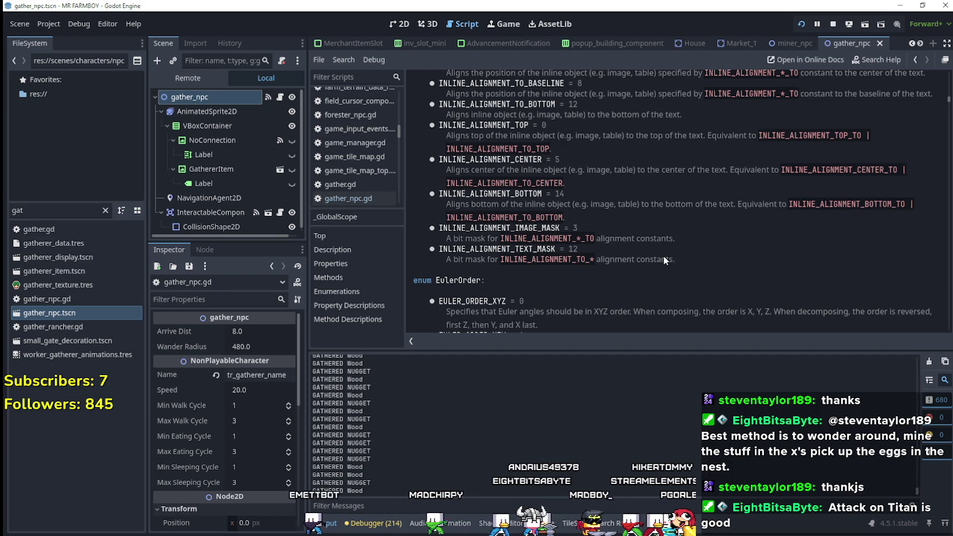
scroll(661, 253, down, 3)
scroll(704, 232, up, 15)
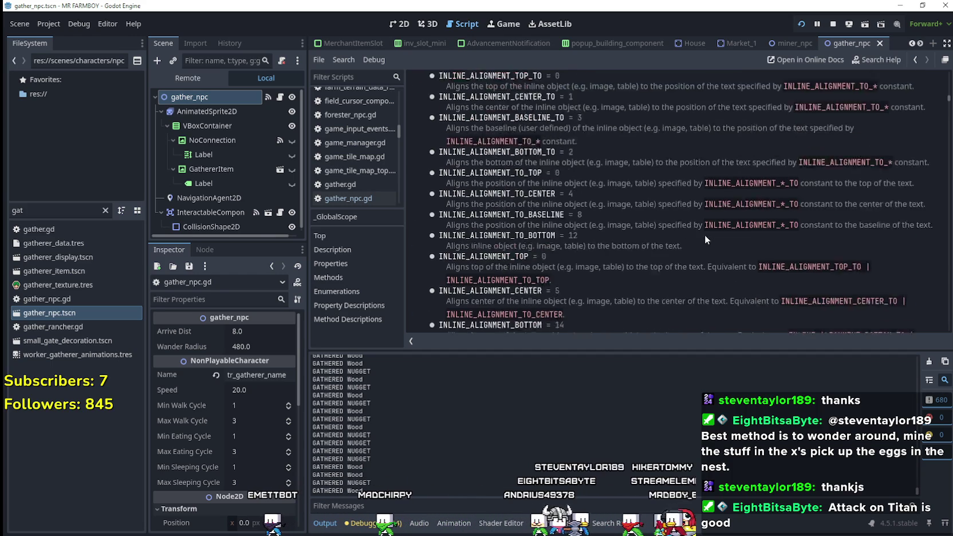
scroll(687, 232, down, 3)
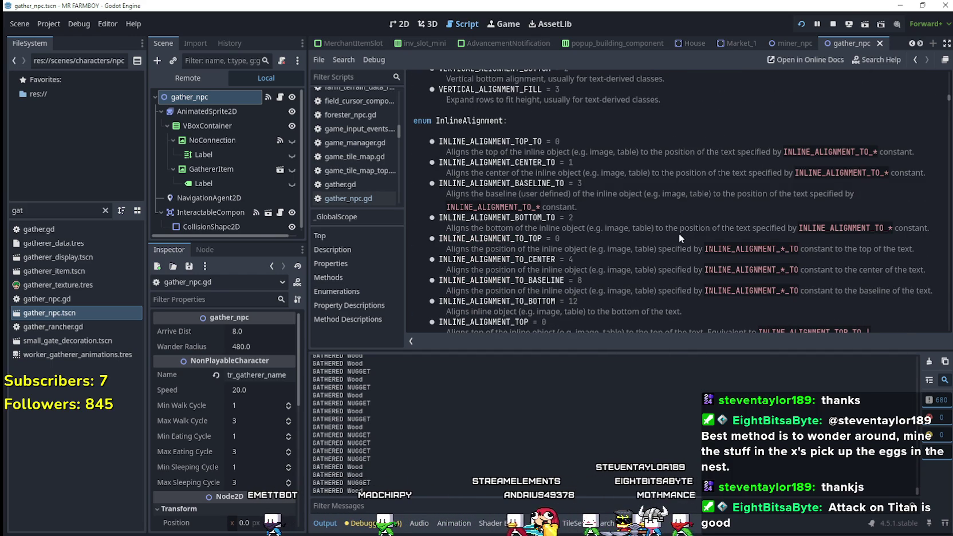
scroll(676, 232, down, 2)
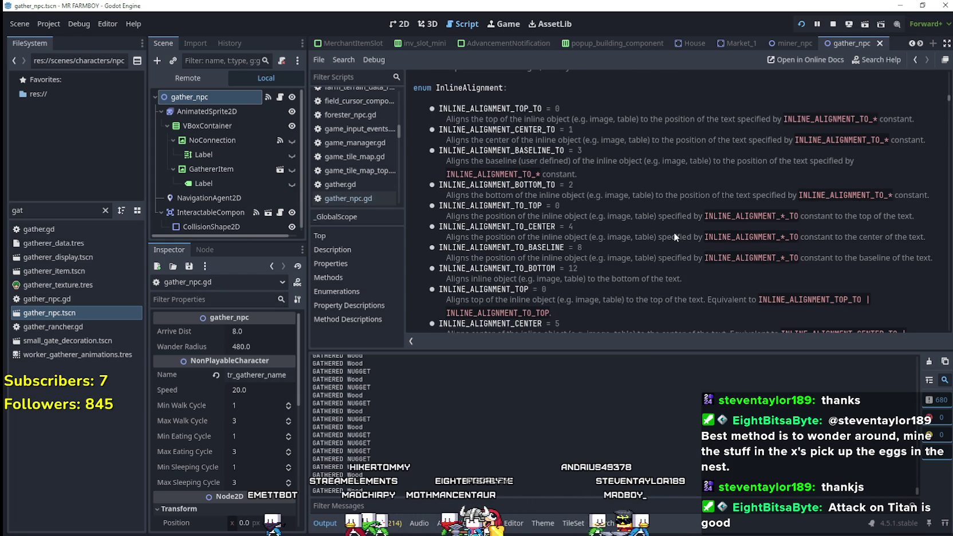
click(280, 97)
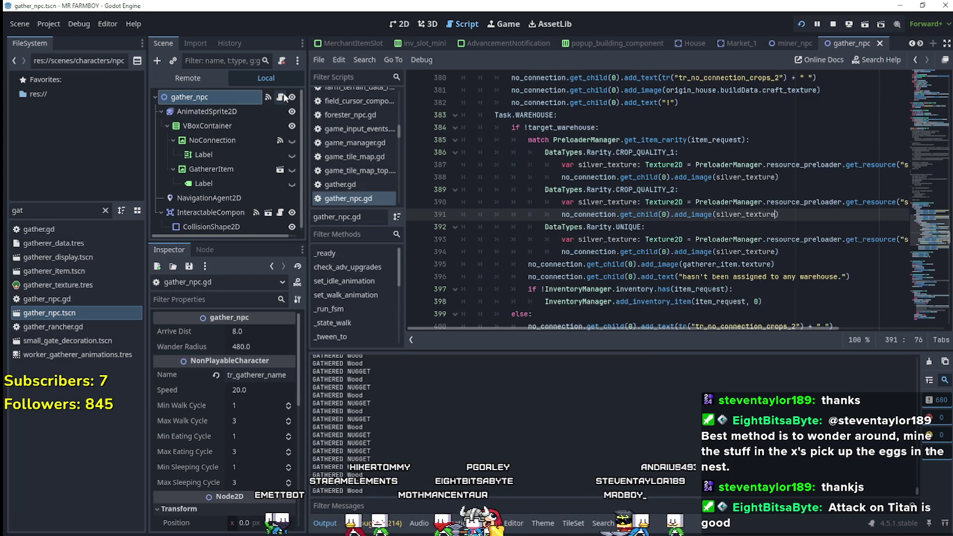
Copy the .add_image(gatherer_item.texture) call and append it to the end of line 394.
double_click(680, 215)
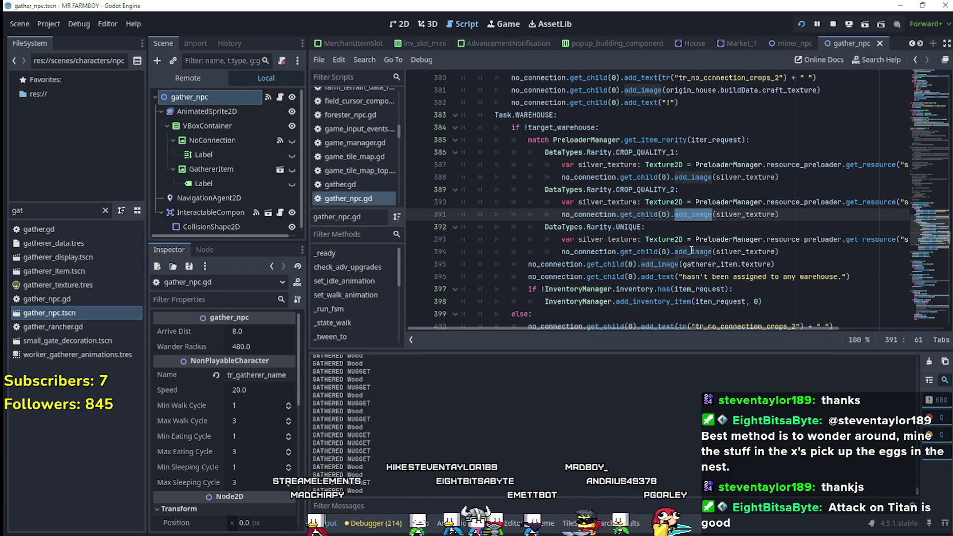
click(641, 264)
key(shift+End)
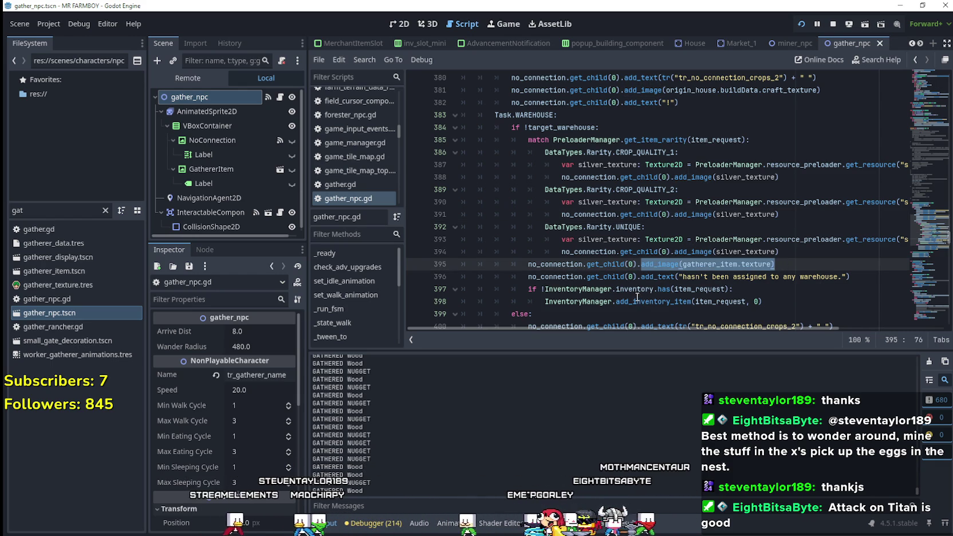
mouse_move(637, 290)
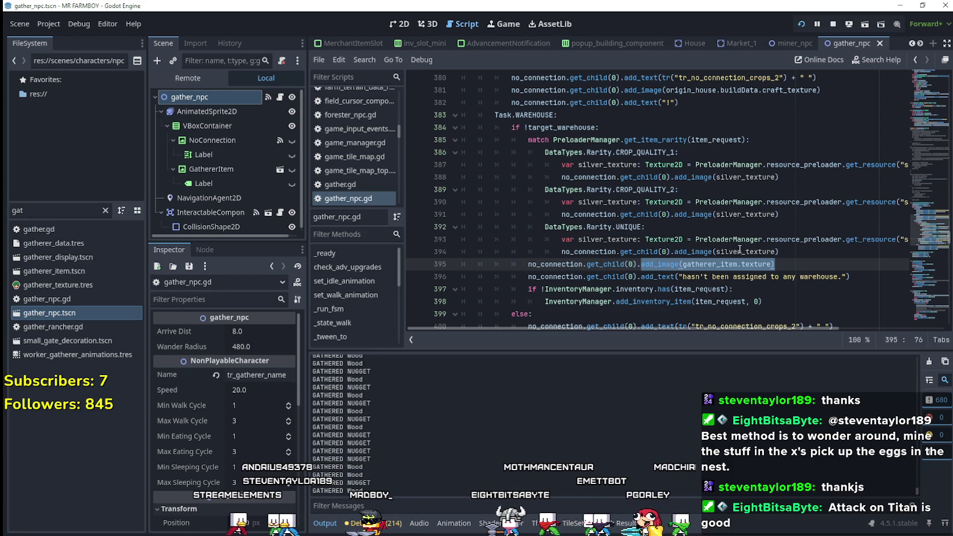
drag(741, 252, 718, 252)
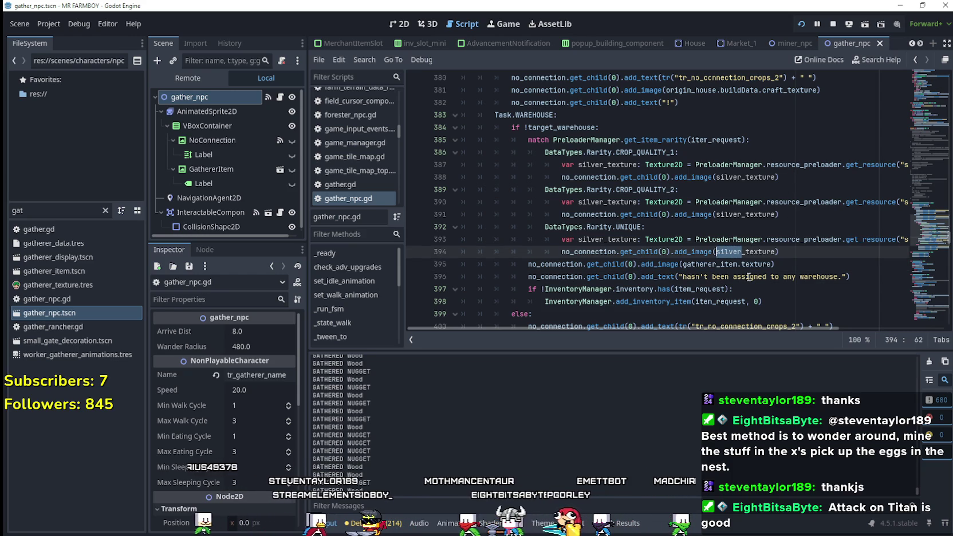
click(821, 260)
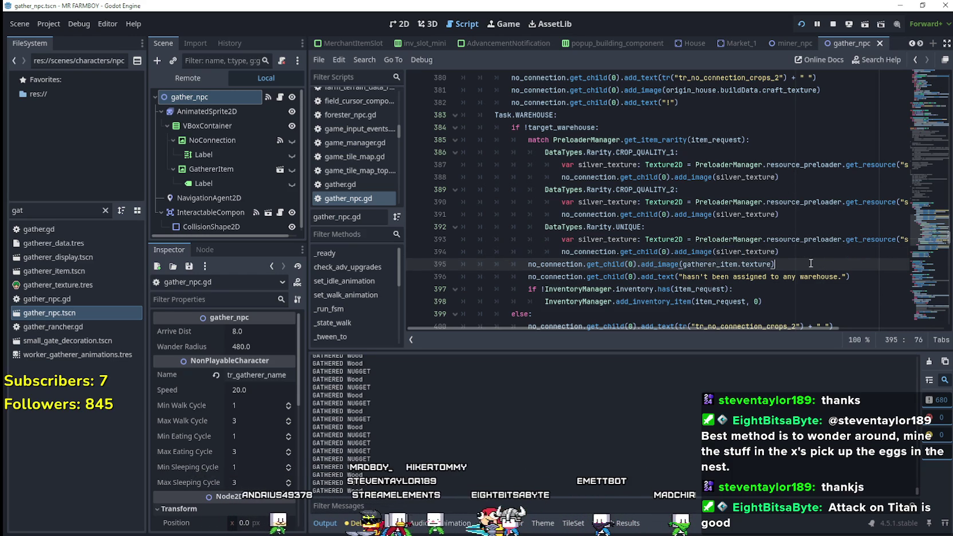
drag(639, 326, 710, 326)
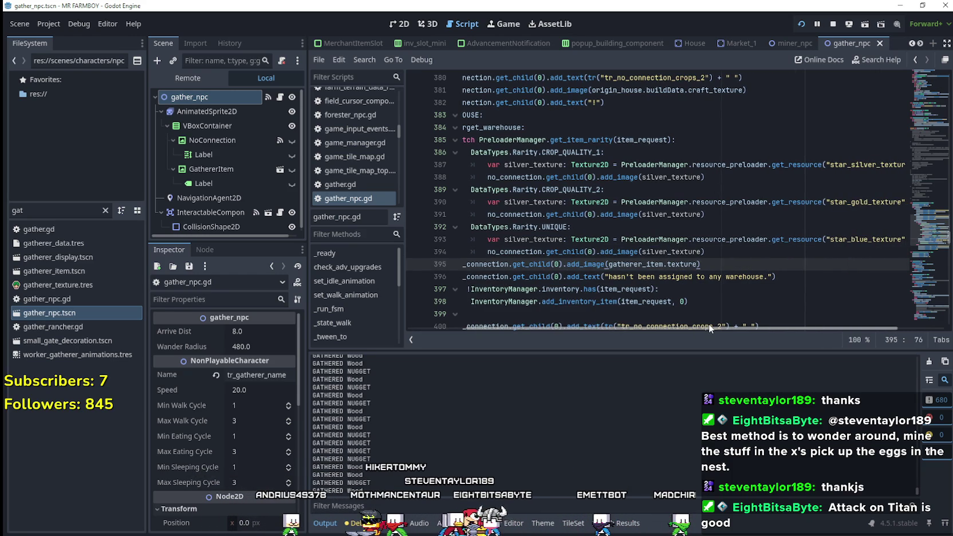
click(725, 255)
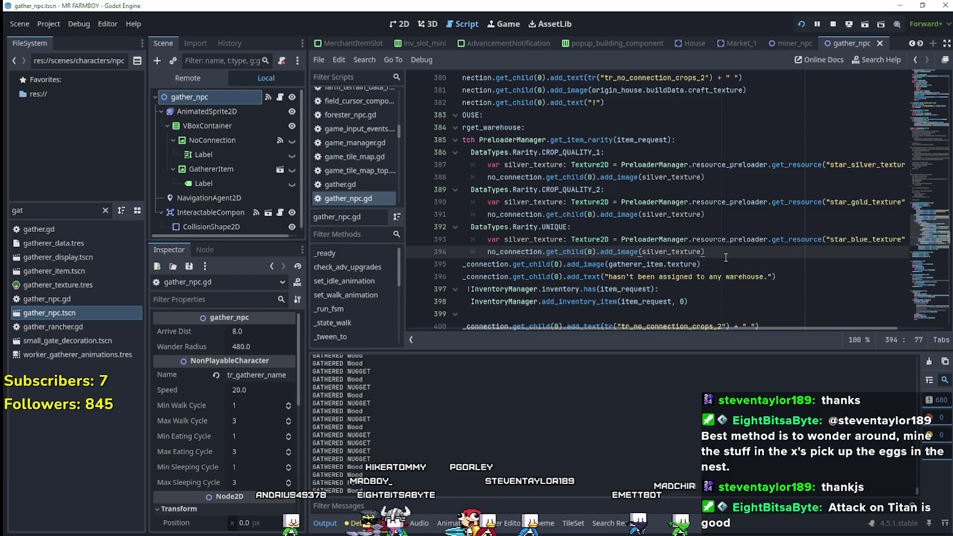
text(.add_image(gatherer_item.texture))
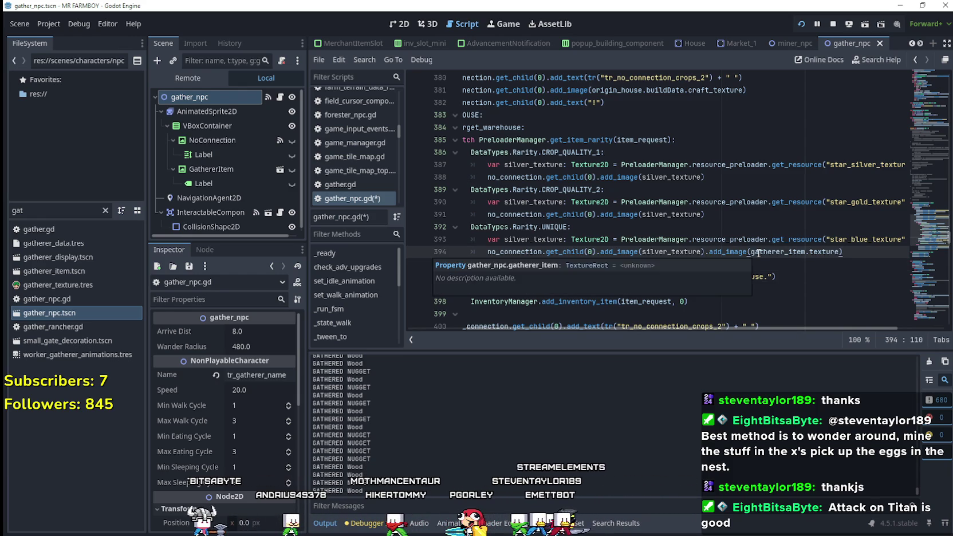
key(Down)
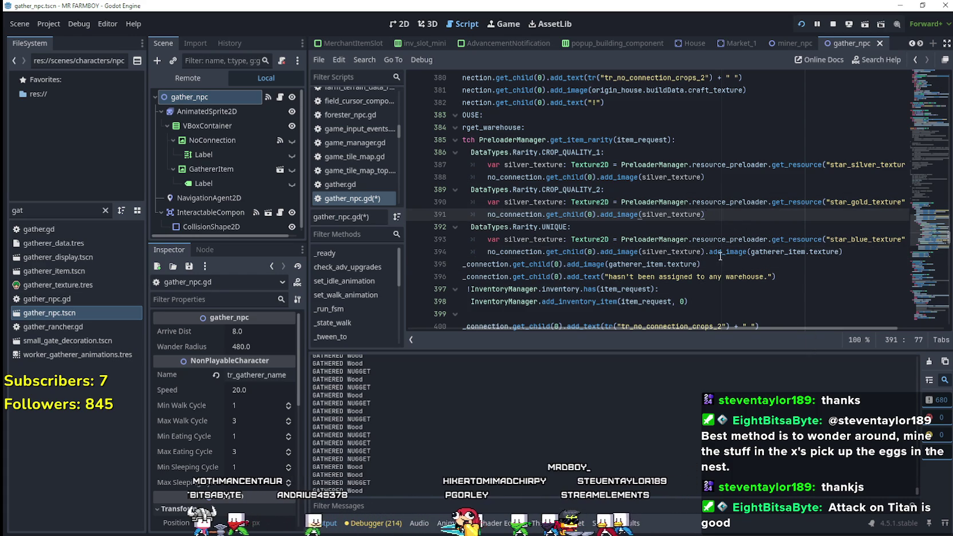
Append the same item-texture call to lines 391 and 388, then save and run with F5.
drag(705, 252, 883, 254)
key(ctrl+c)
click(716, 214)
key(ctrl+v)
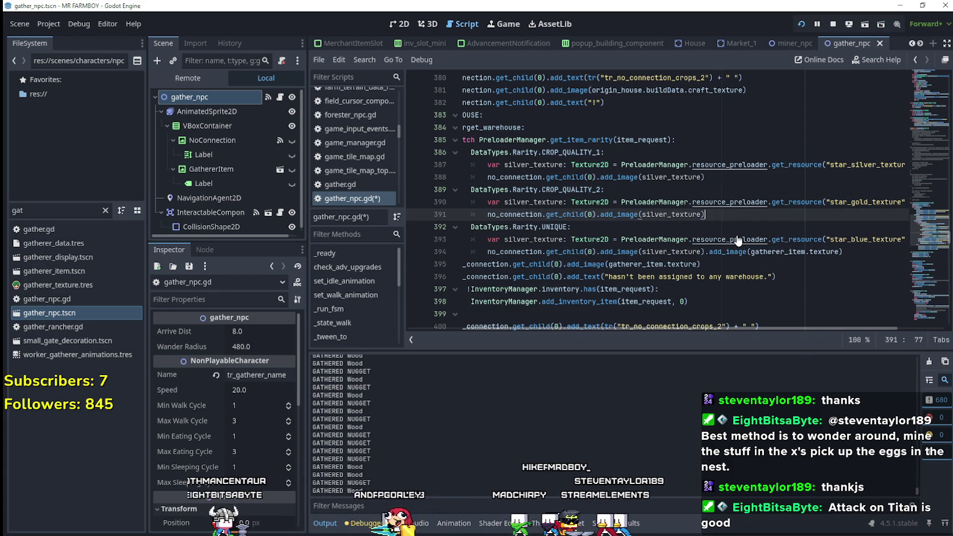
click(725, 176)
key(ctrl+v)
click(722, 258)
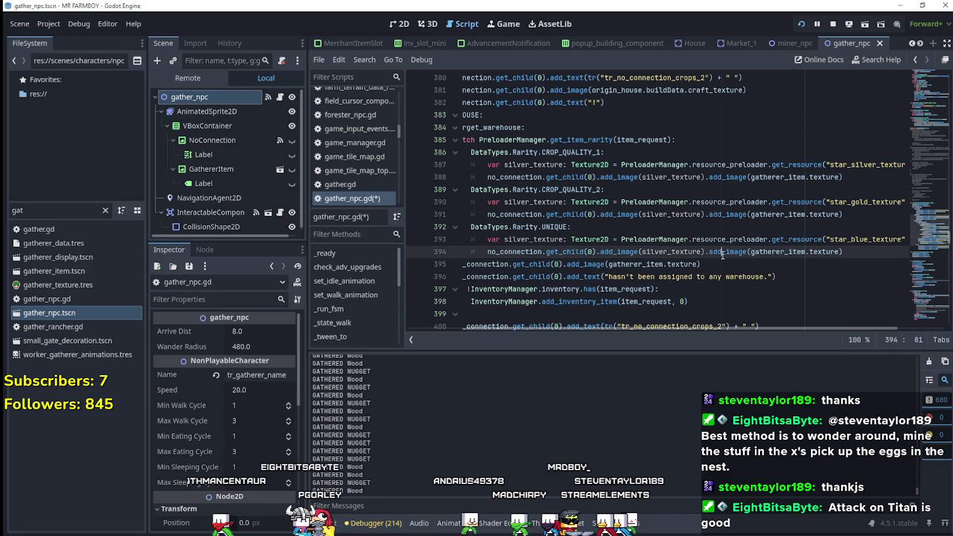
key(F5)
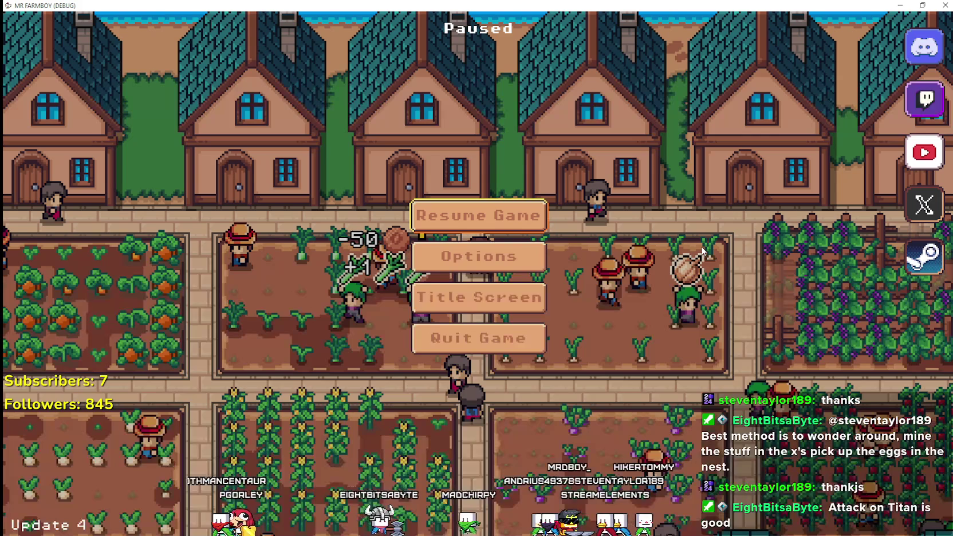
Resume the paused game and delete the appended item-texture calls on lines 388, 391 and 394.
click(425, 220)
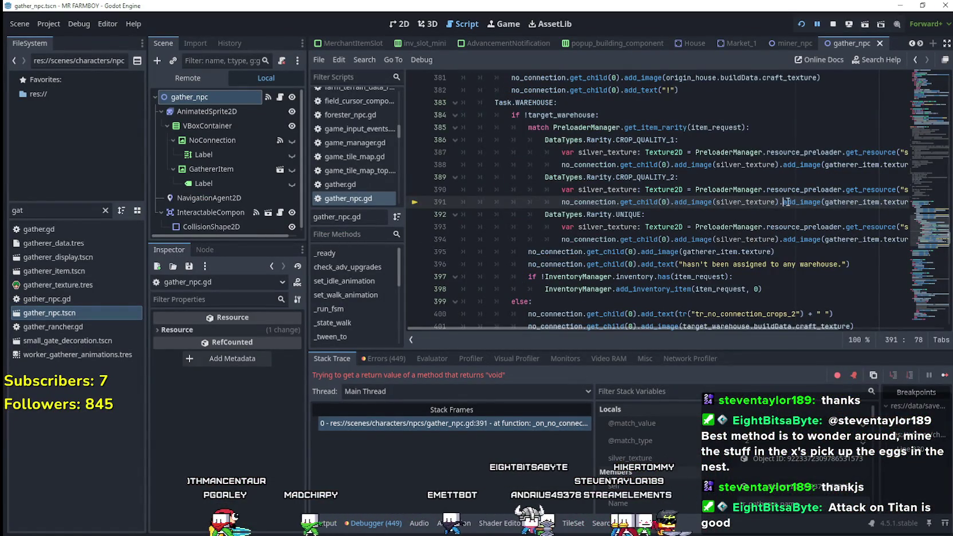
drag(783, 202, 911, 201)
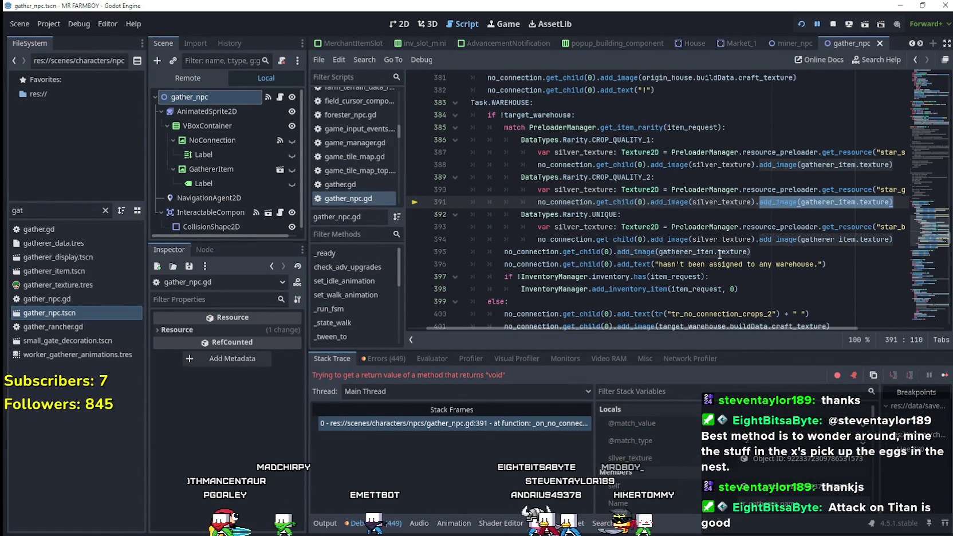
drag(756, 239, 903, 240)
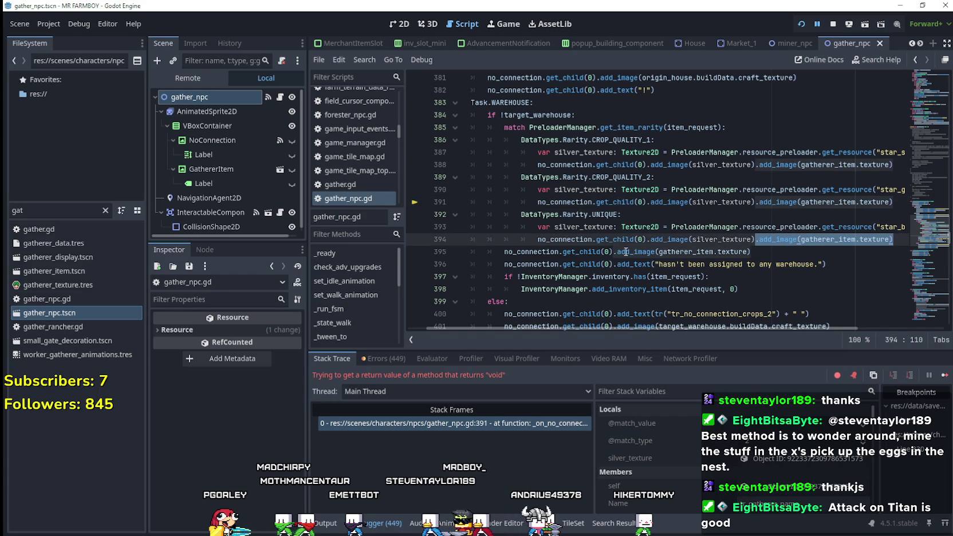
key(Delete)
drag(755, 201, 895, 202)
key(Delete)
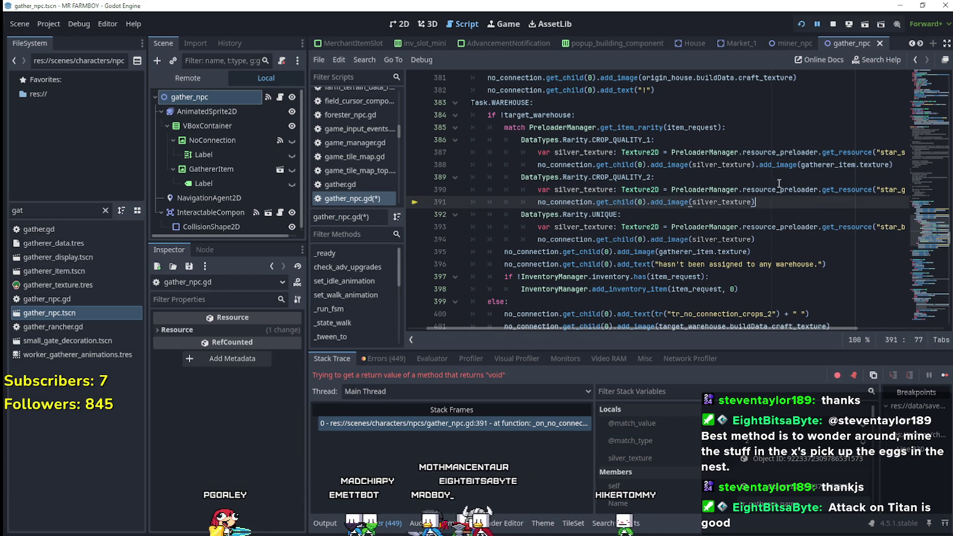
mouse_move(755, 165)
mouse_down()
mouse_move(910, 172)
mouse_move(896, 165)
mouse_up()
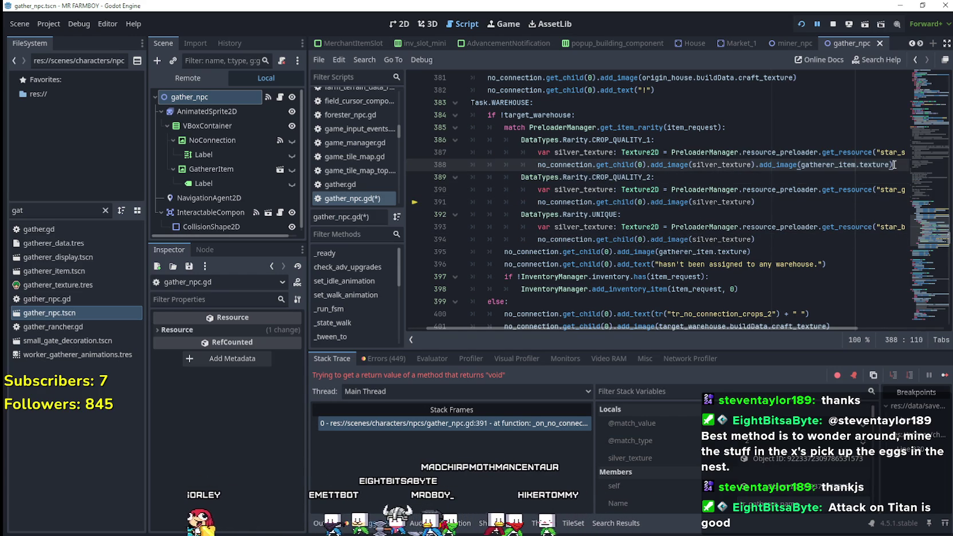
key(Delete)
Start a second argument in line 391's add_image call and resume the paused game.
click(780, 203)
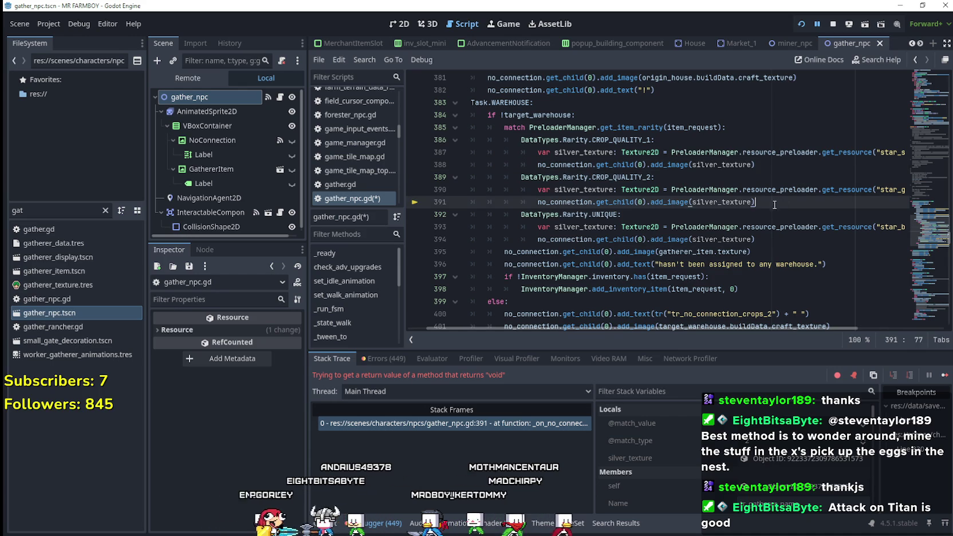
text(,)
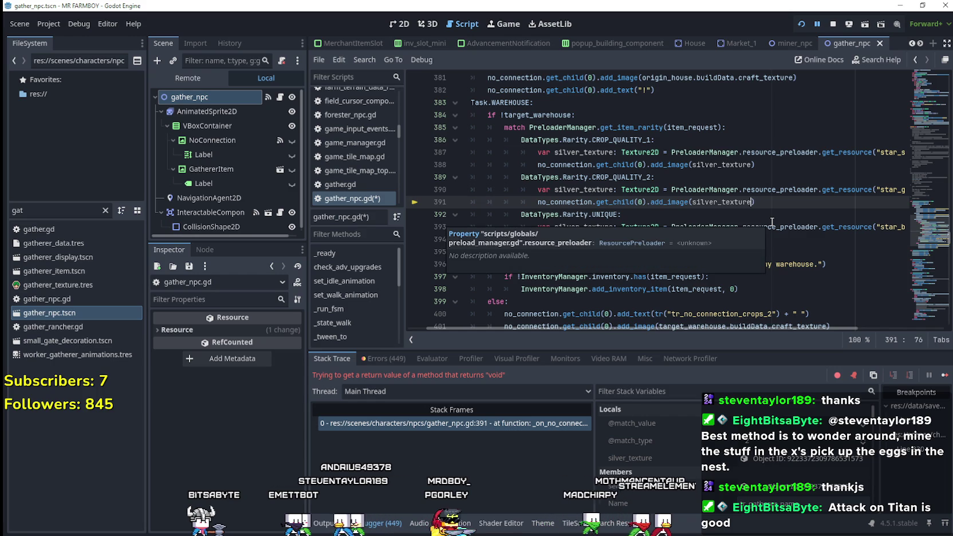
text(,)
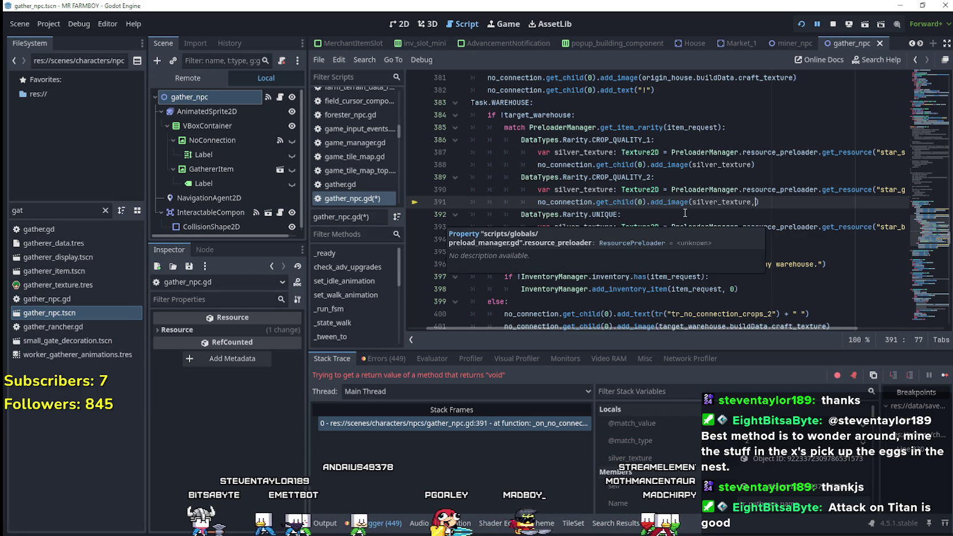
click(666, 203)
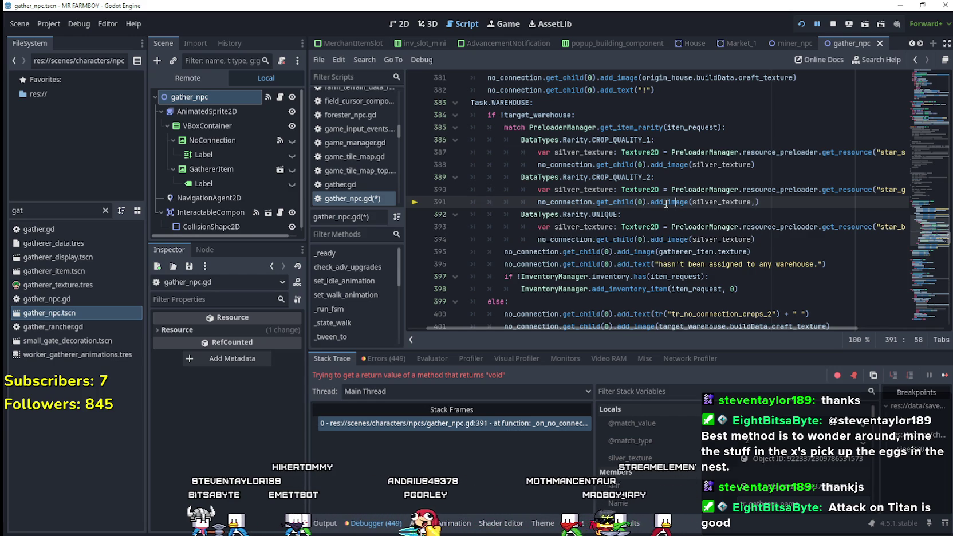
click(945, 375)
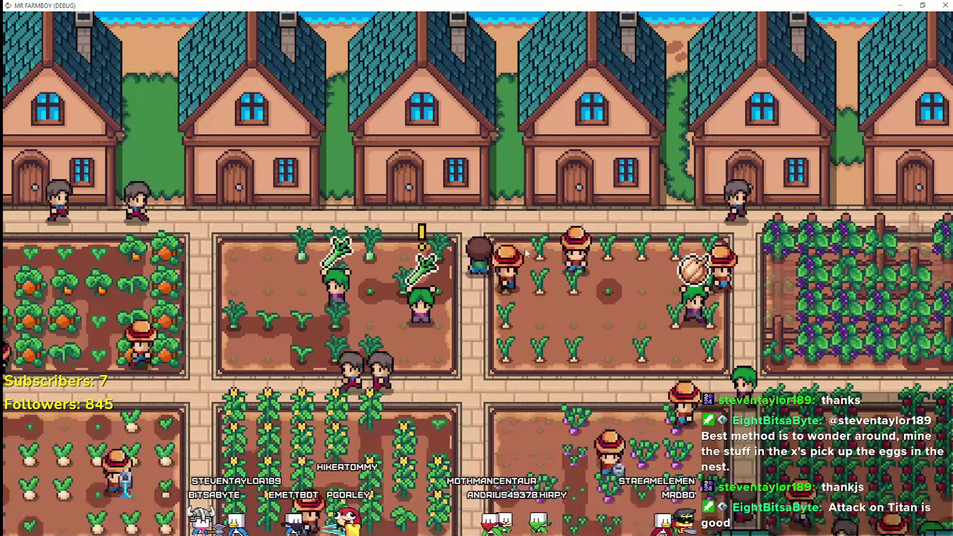
key(alt+Tab)
Correct line 391 so it reads add_image(silver_texture,) with room for a second argument.
click(781, 202)
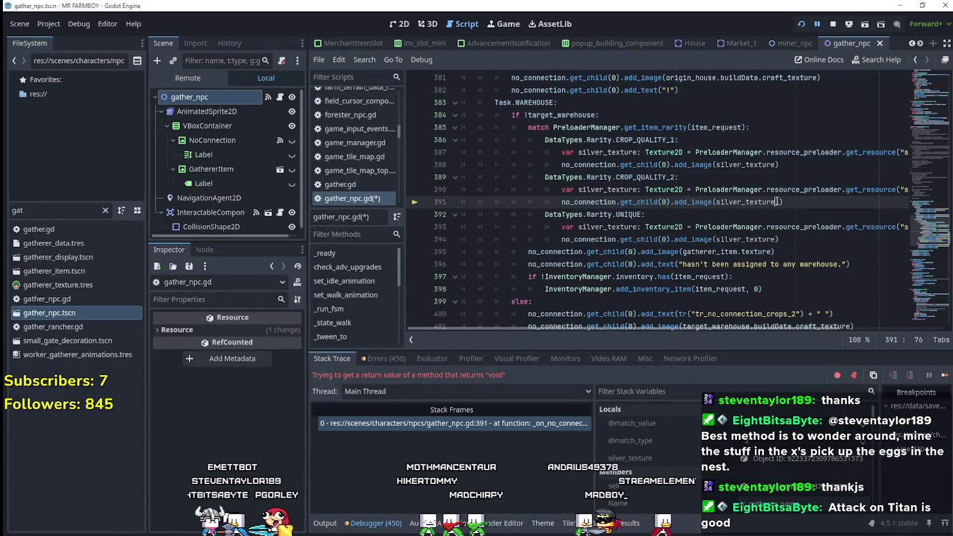
key(BackSpace)
key(BackSpace)
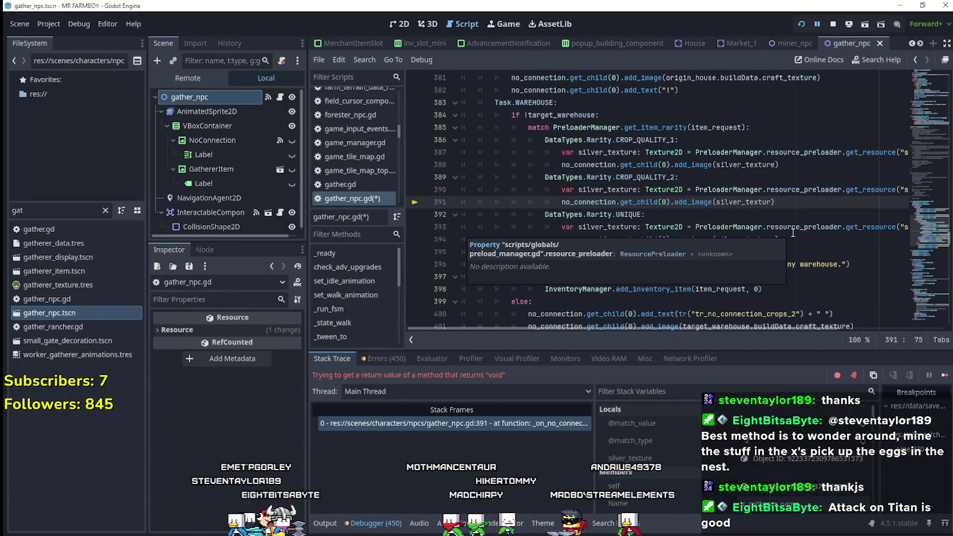
text(e,)
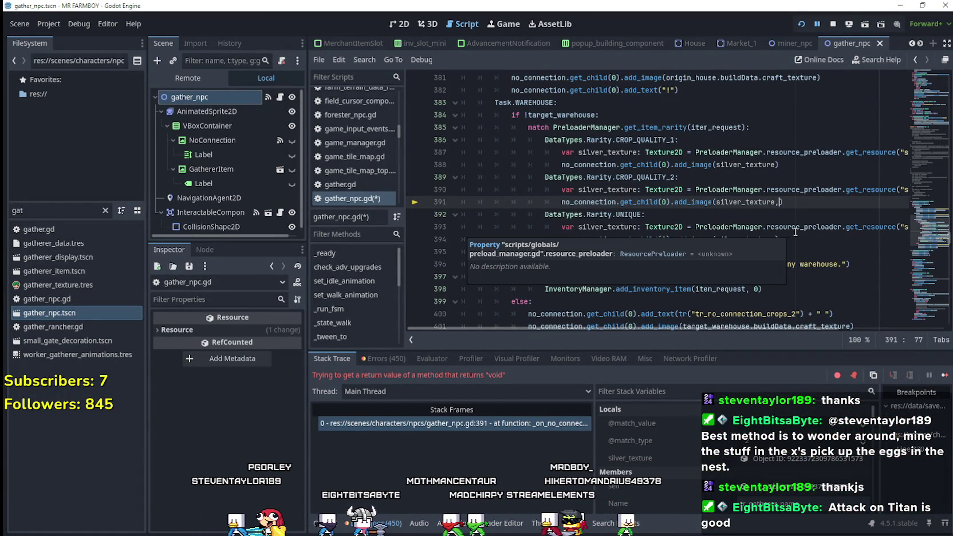
double_click(695, 205)
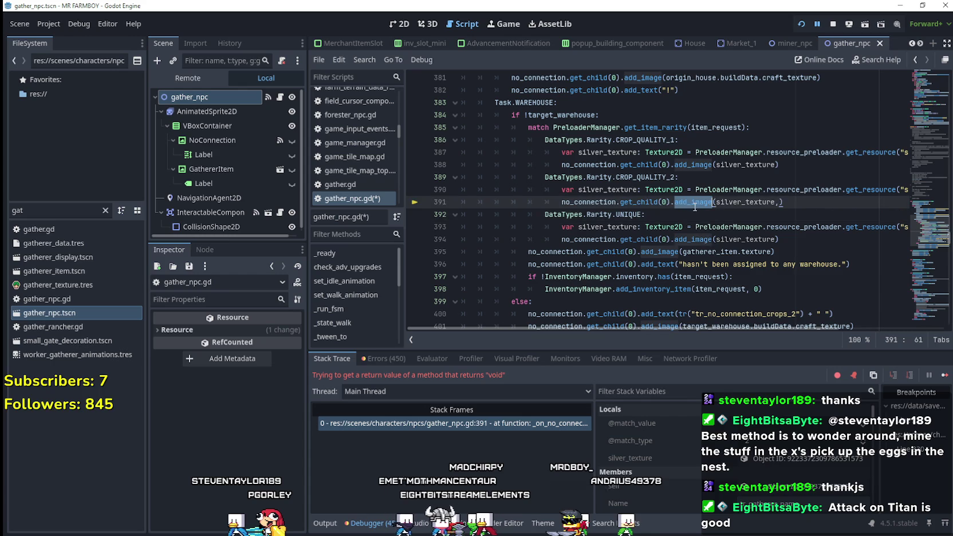
click(808, 202)
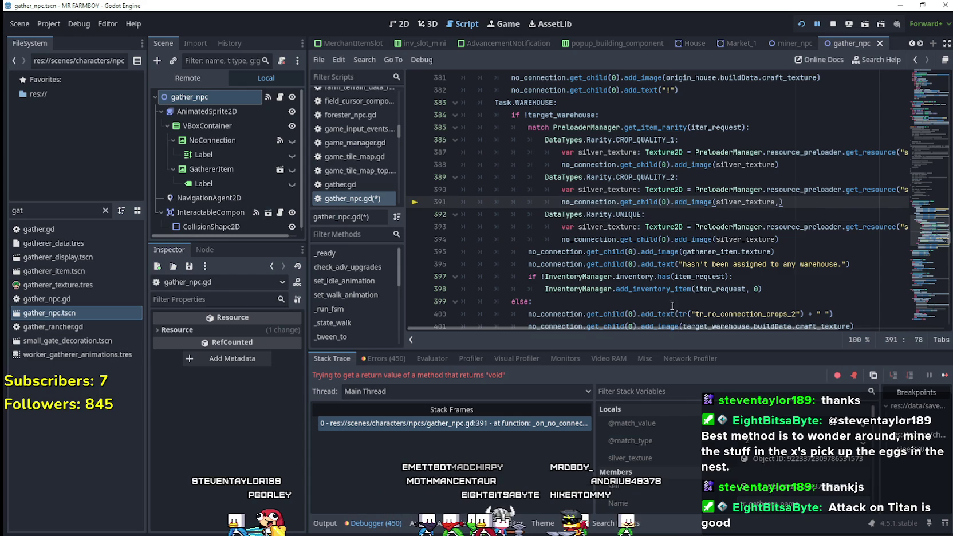
drag(722, 329, 787, 331)
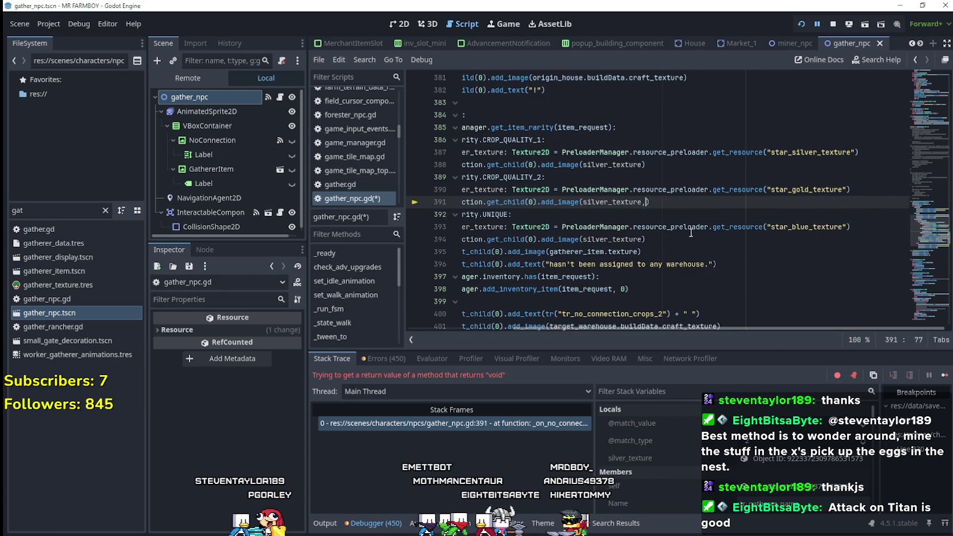
text(,)
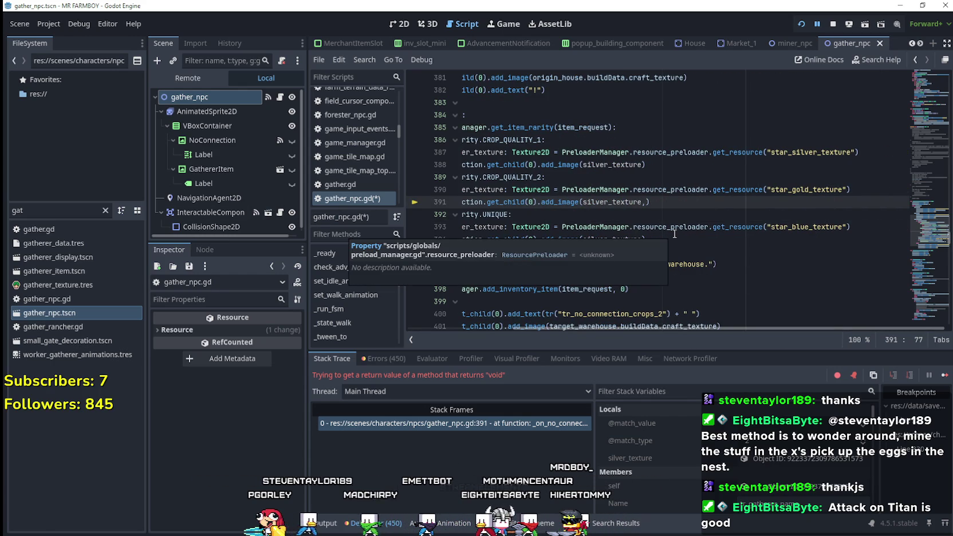
right_click(561, 203)
click(562, 202)
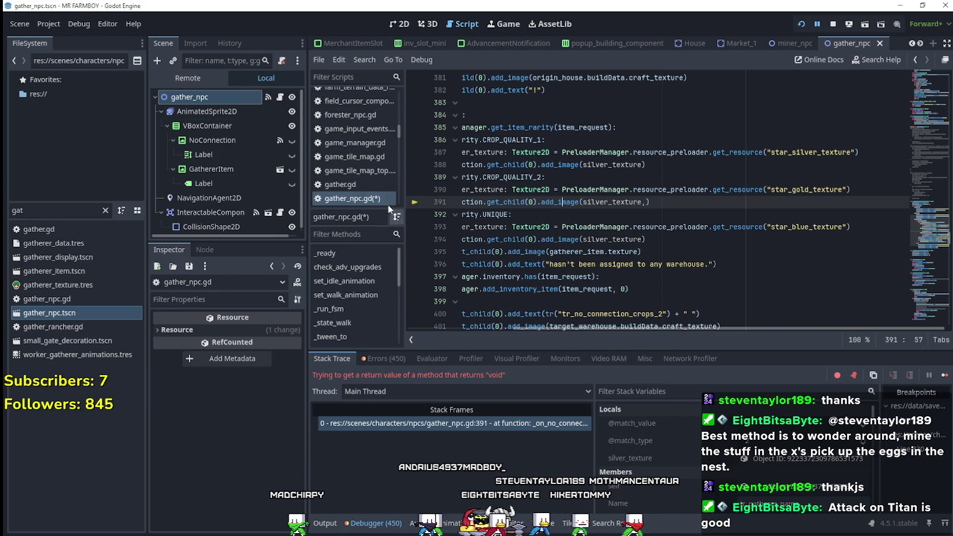
right_click(193, 112)
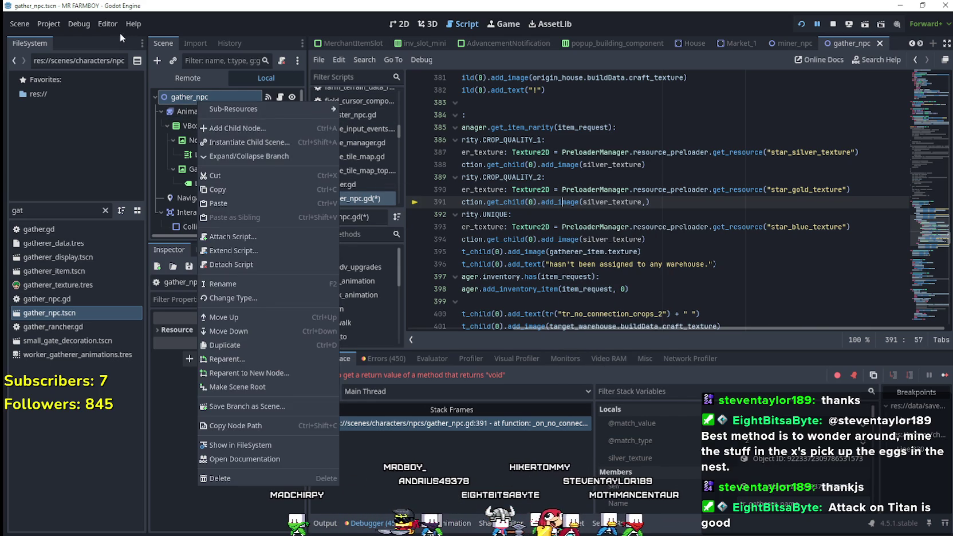
click(134, 24)
click(176, 40)
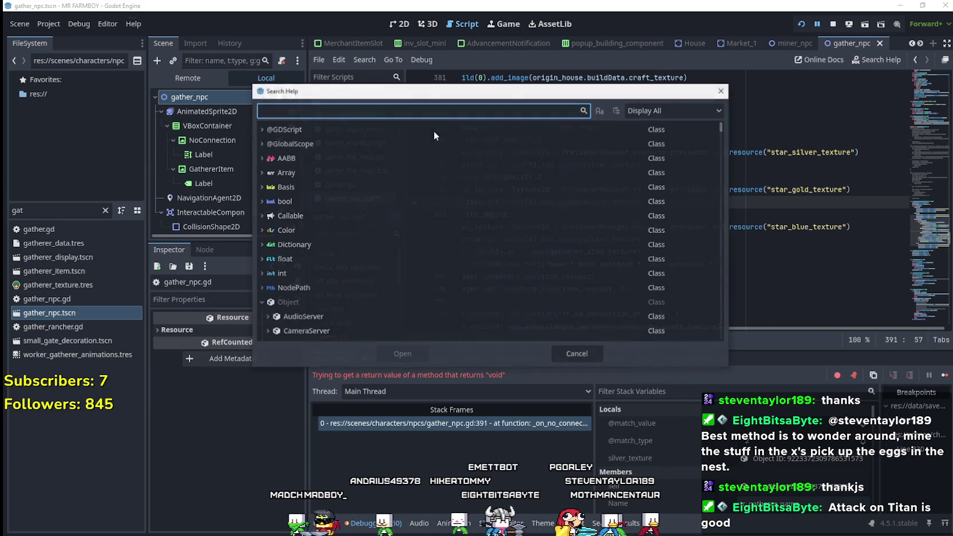
click(723, 93)
click(141, 24)
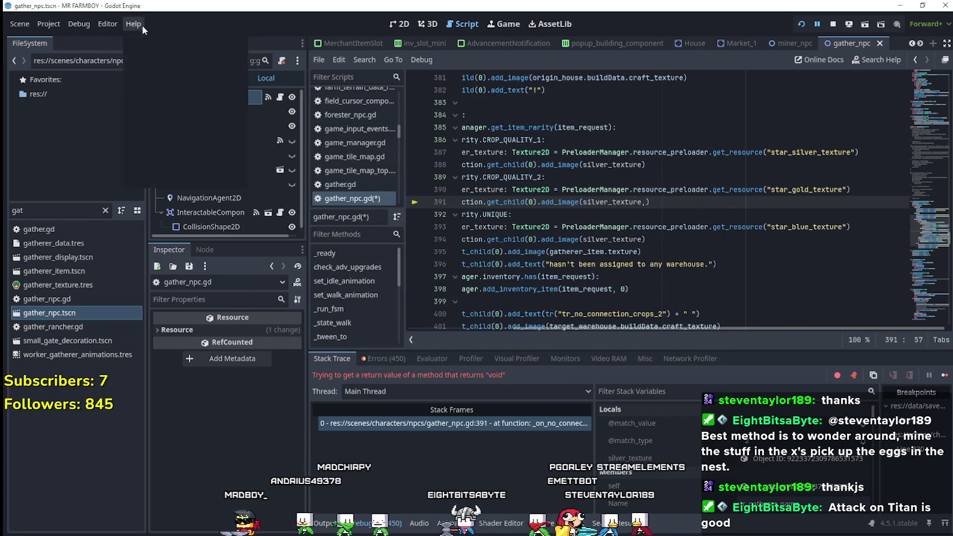
click(181, 63)
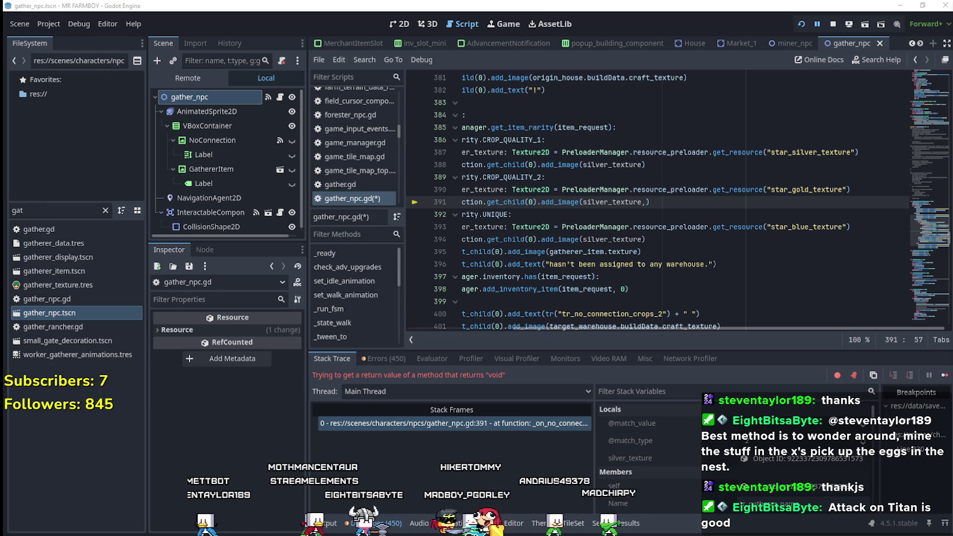
click(646, 202)
key(BackSpace)
key(ctrl+z)
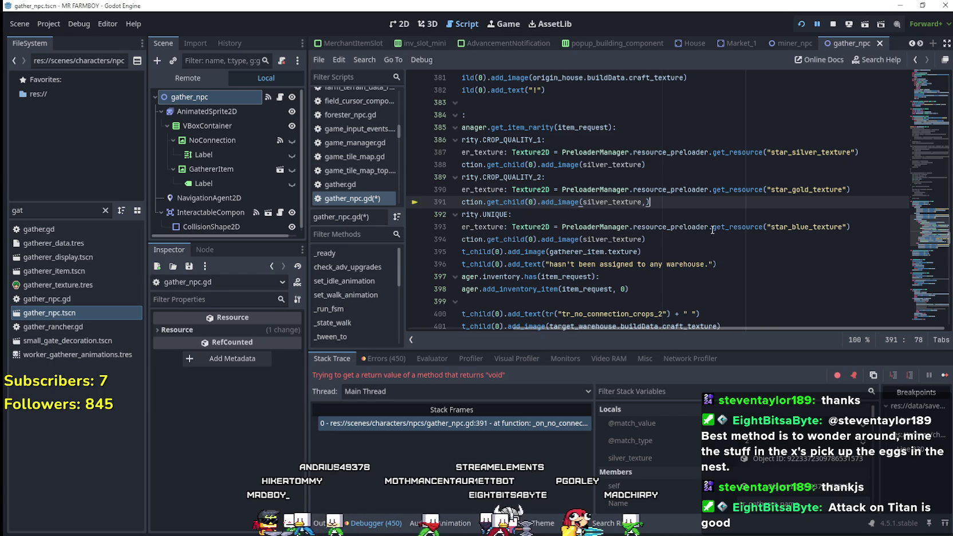
mouse_move(500, 287)
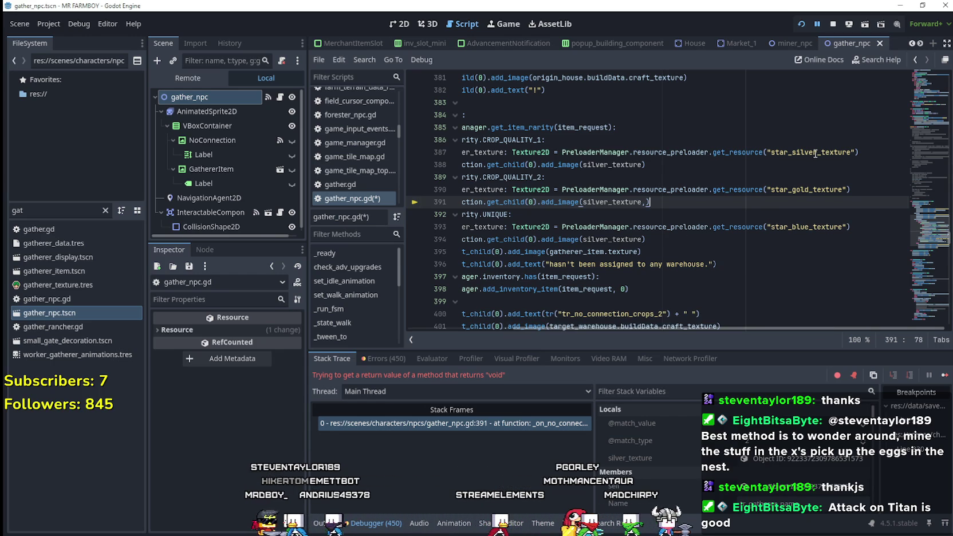
mouse_move(57, 312)
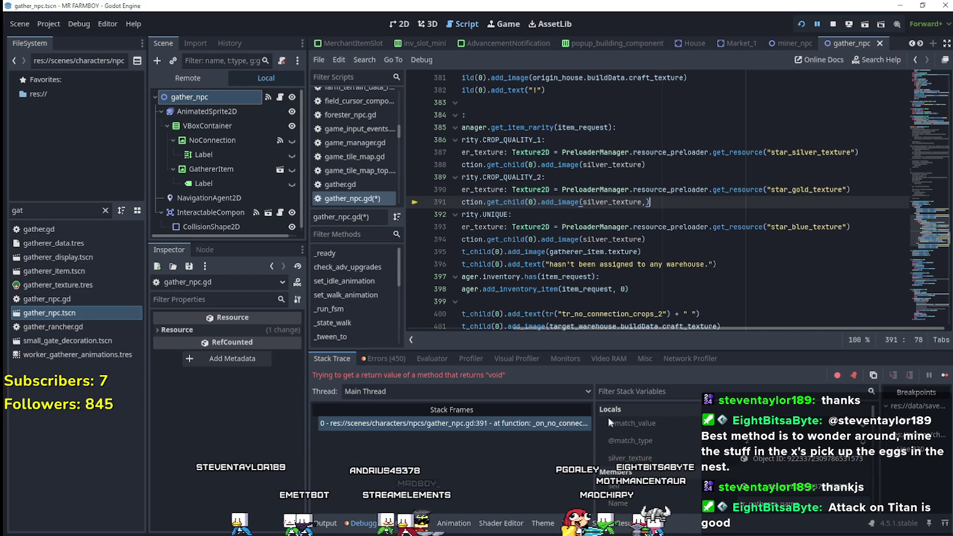
Show the live silver_texture AtlasTexture in the Inspector and review rarity lines 386–395.
click(630, 457)
scroll(697, 467, down, 3)
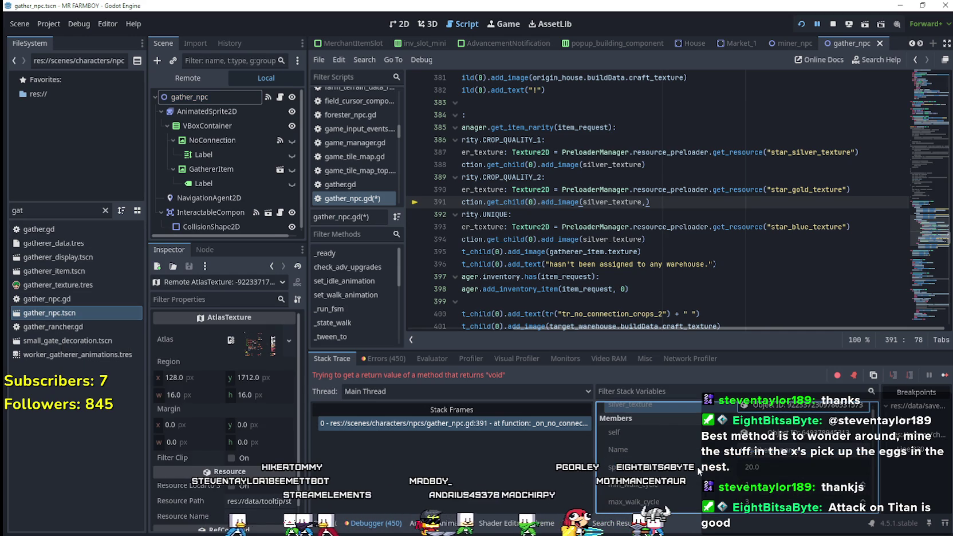
scroll(694, 458, up, 3)
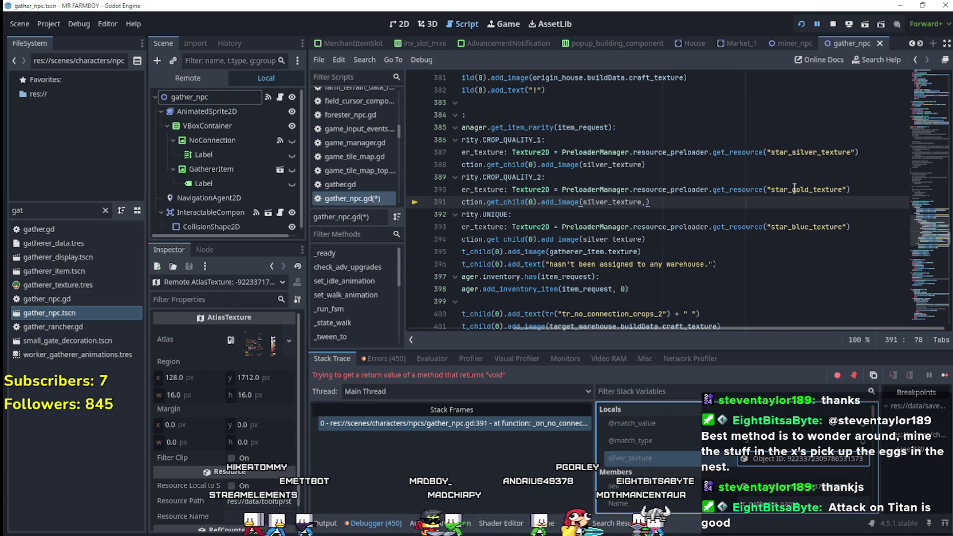
drag(859, 187, 382, 144)
drag(704, 227, 911, 227)
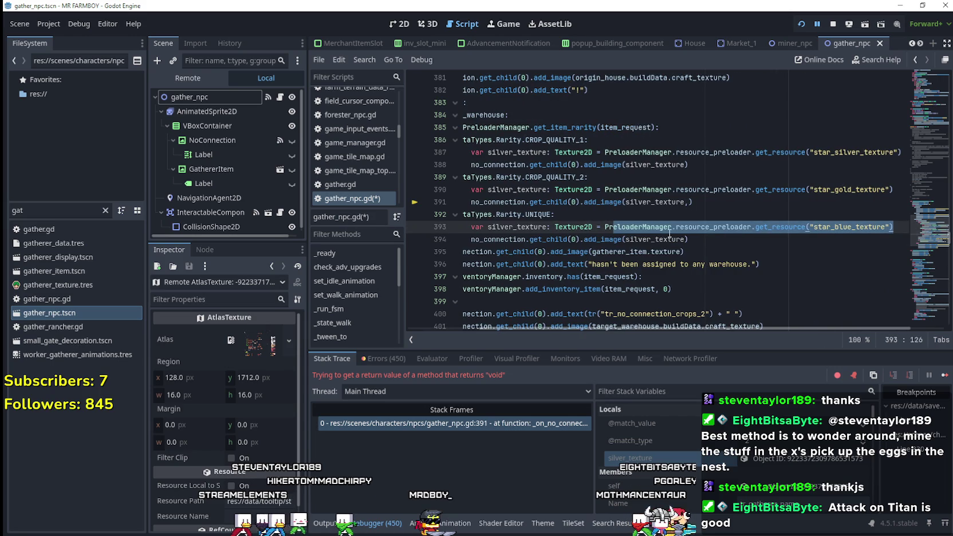
drag(681, 252, 592, 252)
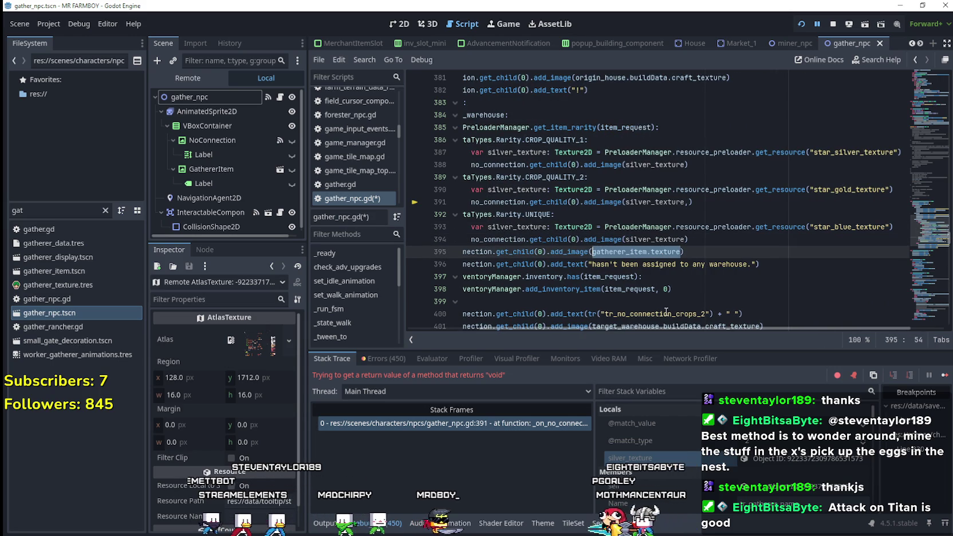
double_click(620, 251)
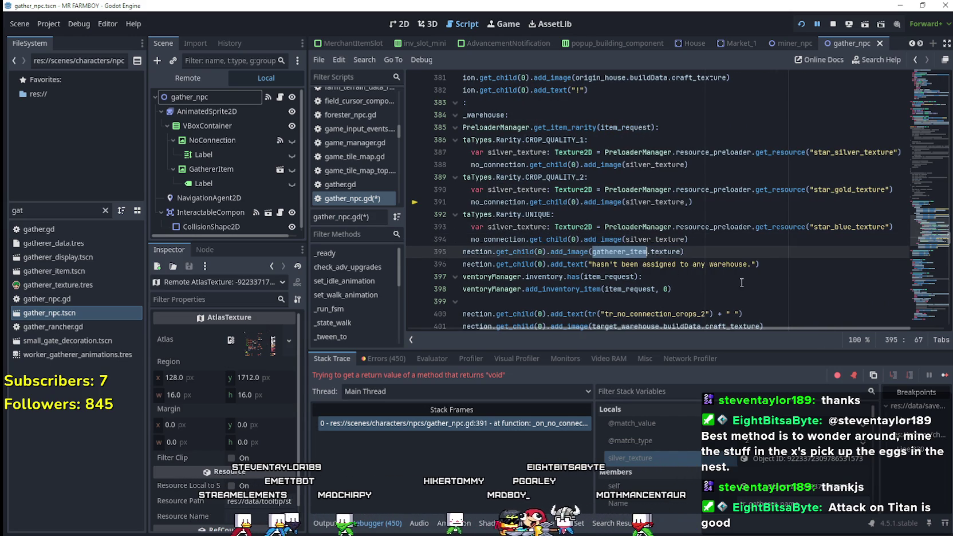
key(End)
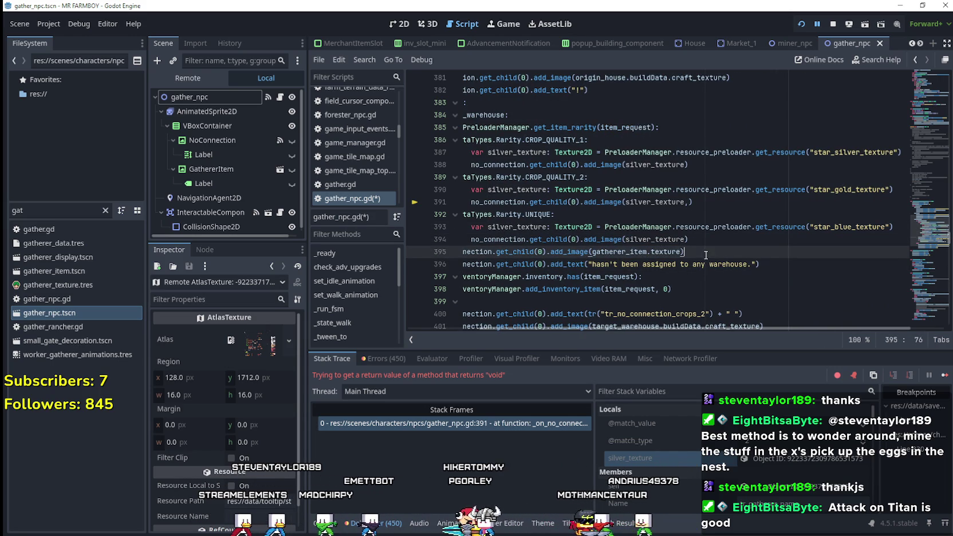
mouse_move(611, 252)
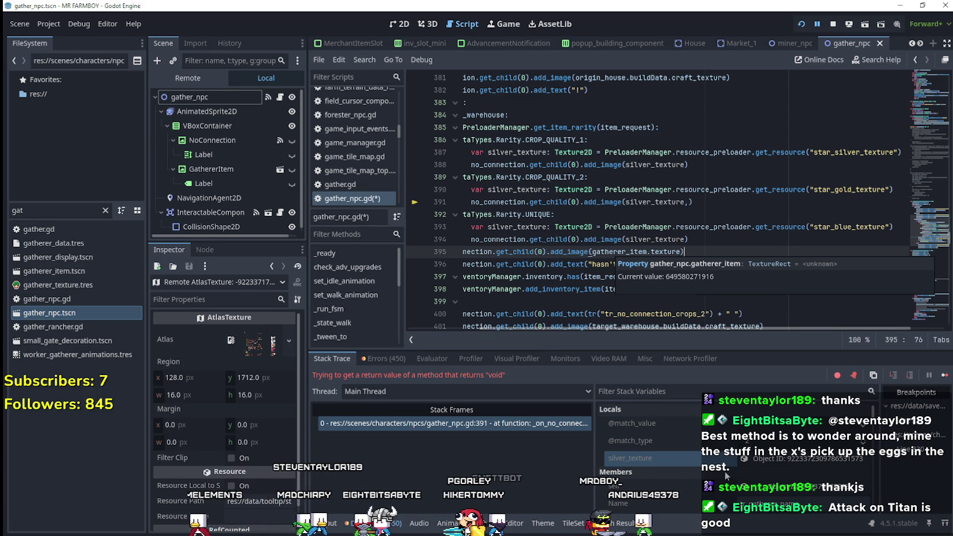
Scroll the Members list and inspect the live gatherer_item node as a remote TextureRect.
scroll(721, 469, down, 1)
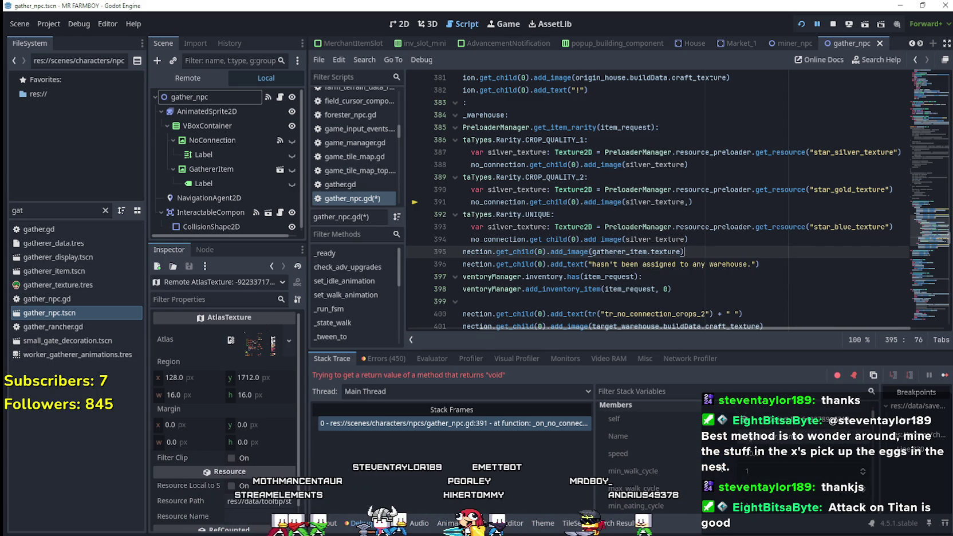
scroll(722, 469, down, 1)
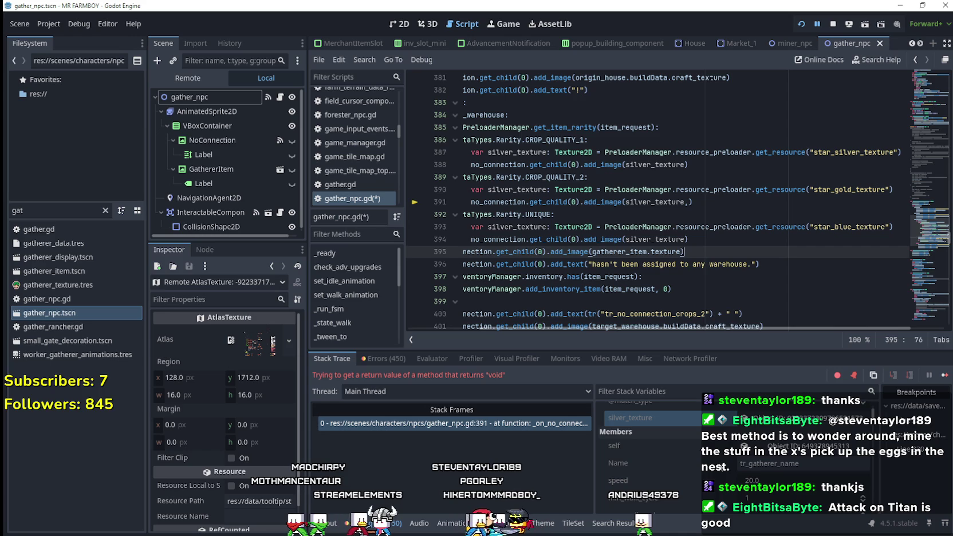
scroll(720, 468, down, 2)
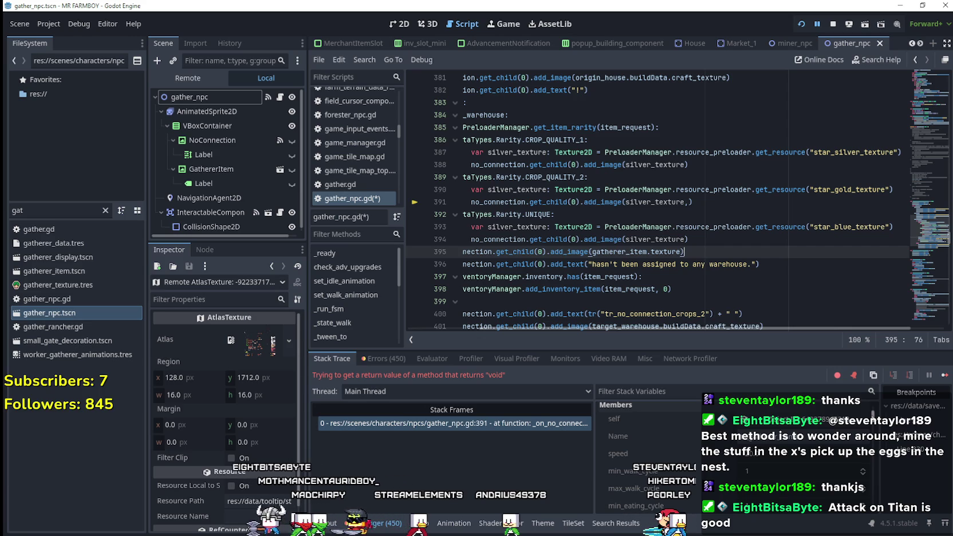
scroll(873, 446, down, 10)
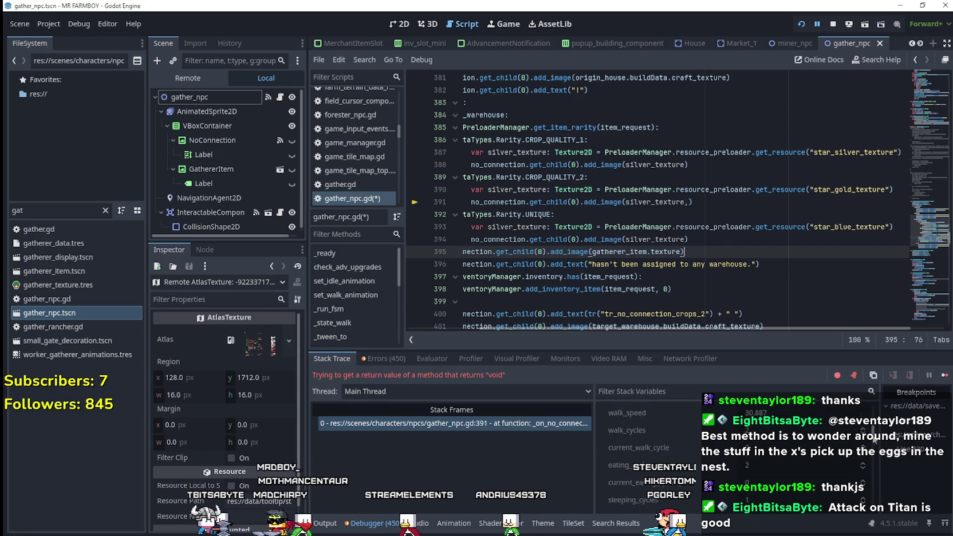
scroll(870, 457, down, 5)
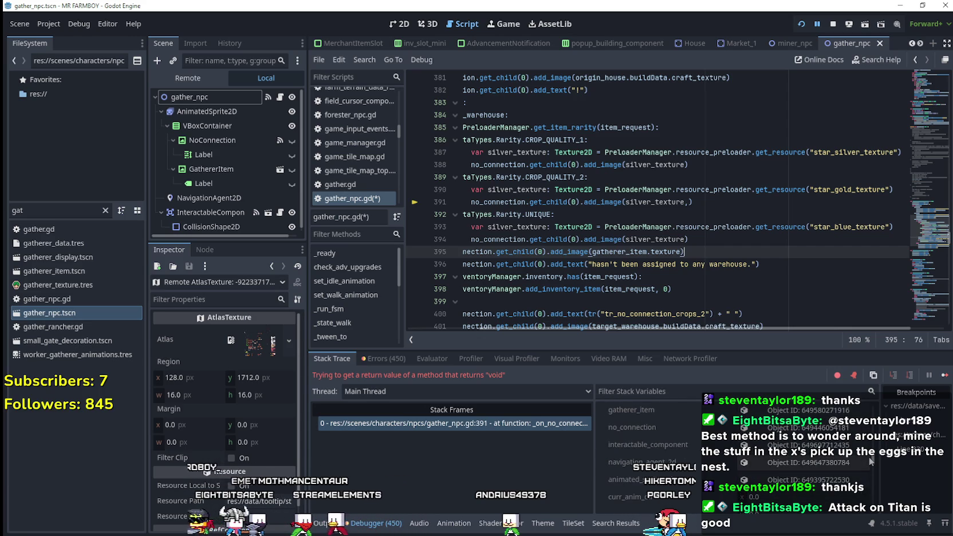
scroll(847, 452, down, 2)
click(805, 469)
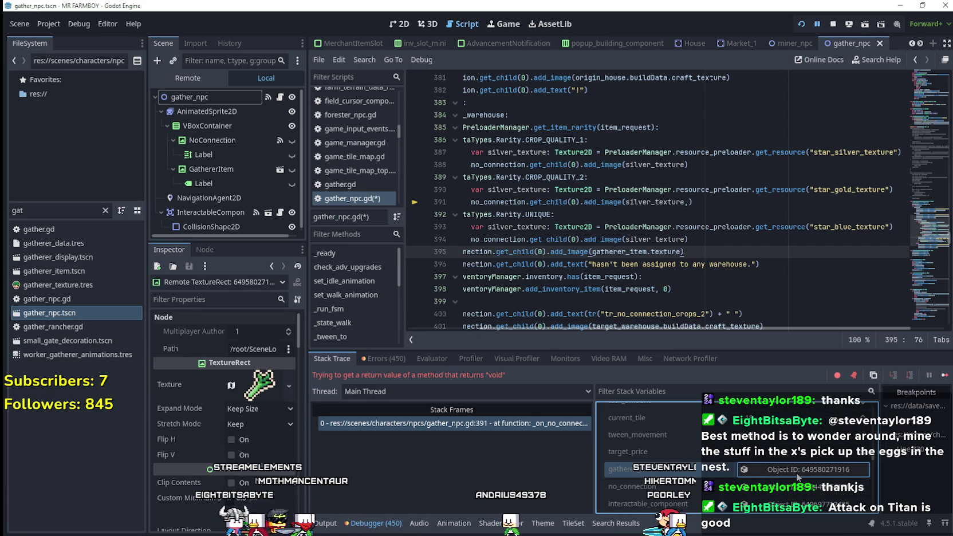
Expand gatherer_item's Texture to preview its 16×16 green leafy crop AtlasTexture.
click(261, 391)
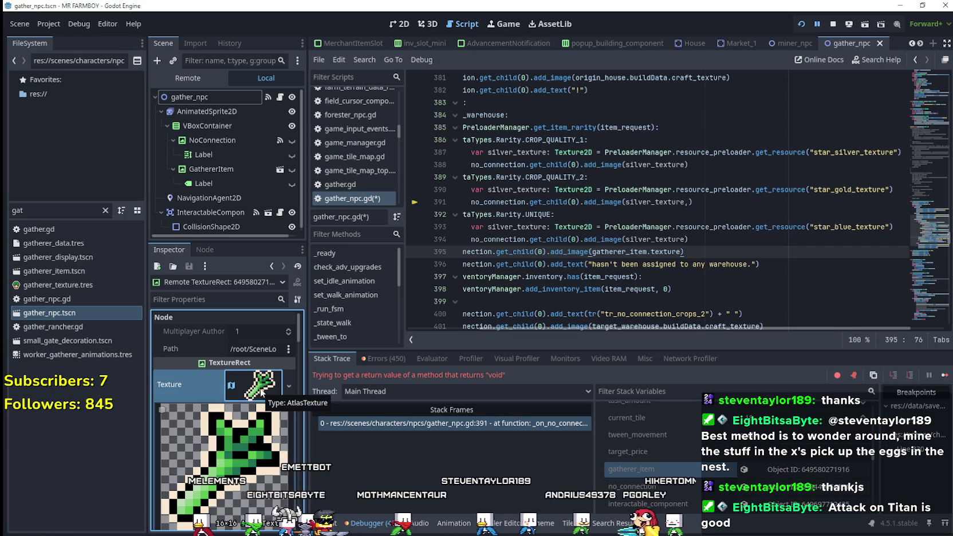
scroll(269, 447, down, 2)
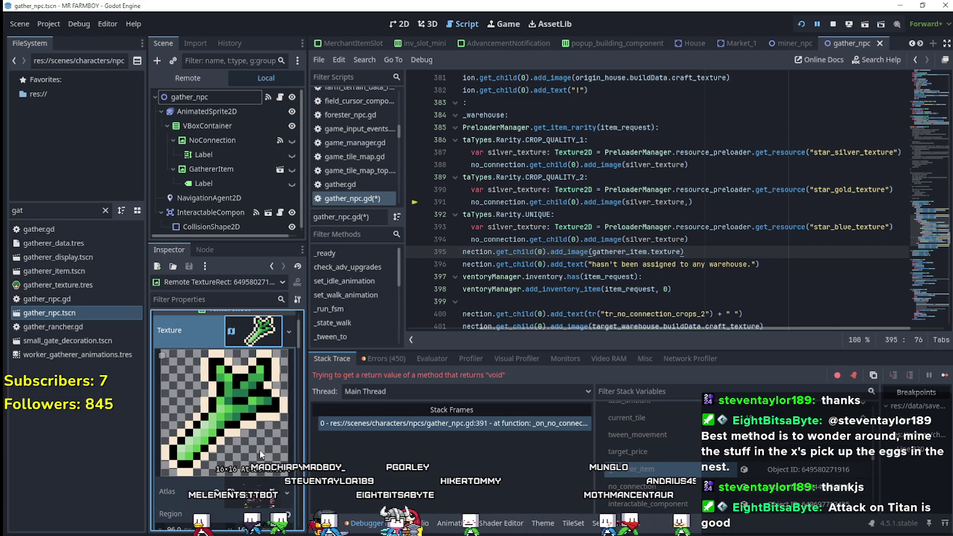
scroll(218, 393, up, 1)
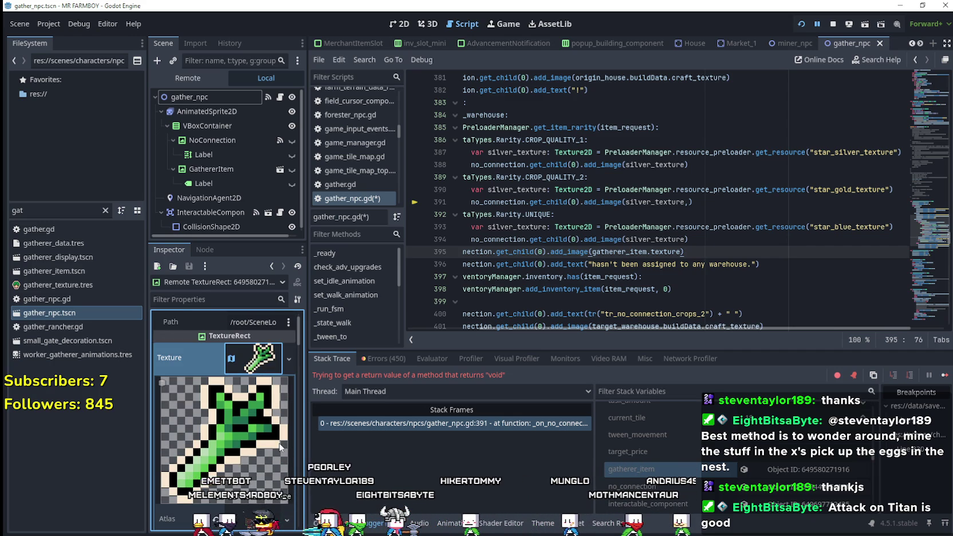
scroll(280, 448, down, 1)
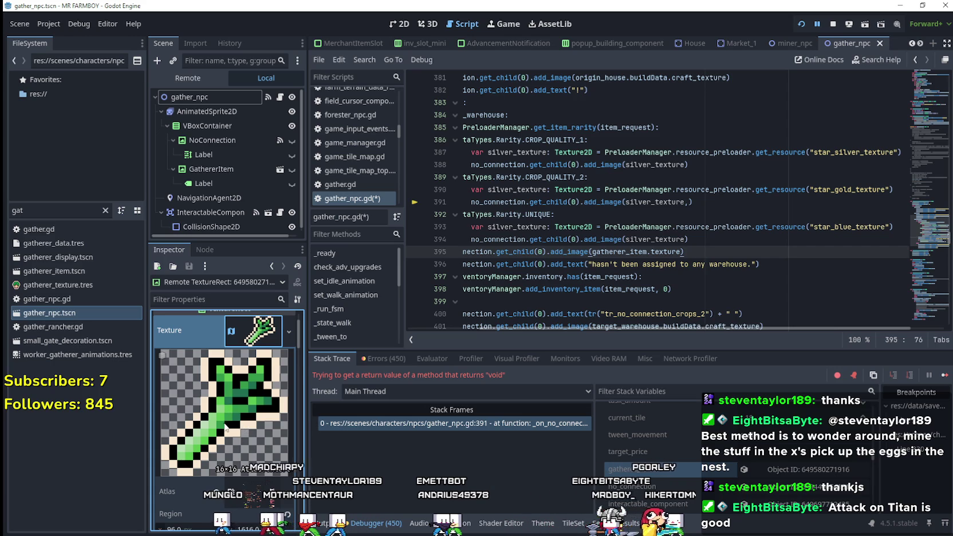
scroll(647, 452, down, 2)
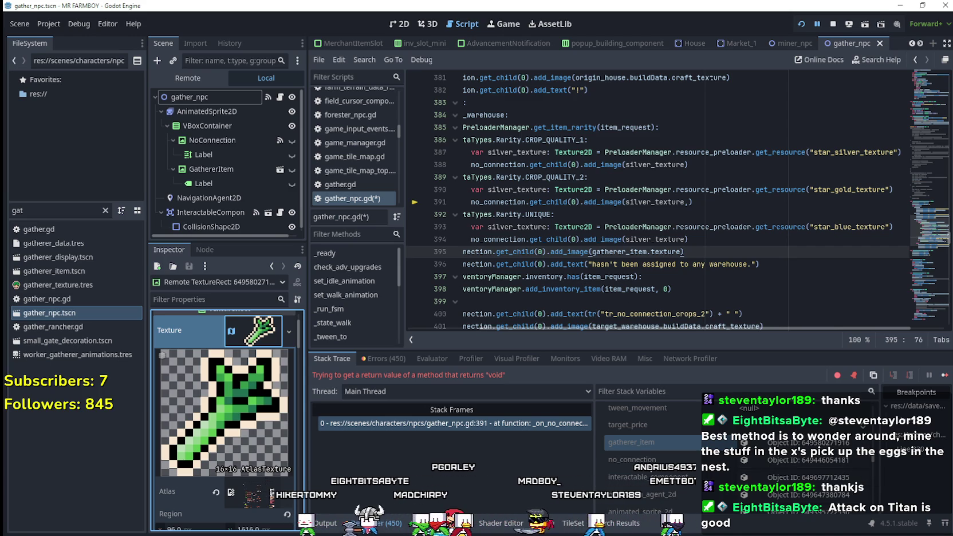
scroll(647, 452, down, 2)
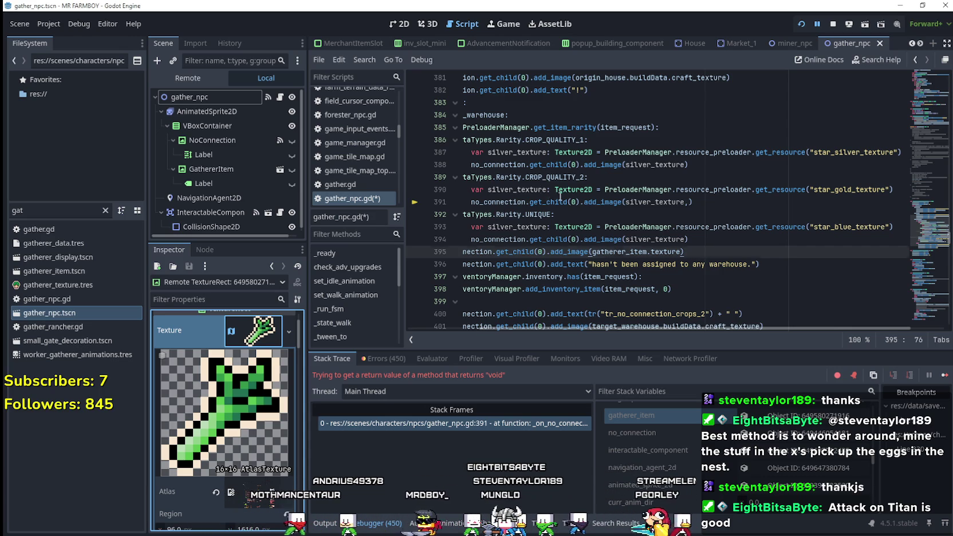
Review the gold, silver and blue star texture lookups on lines 390–394 of gather_npc.gd.
click(724, 199)
mouse_move(724, 199)
mouse_down()
mouse_move(476, 137)
mouse_move(917, 188)
mouse_up()
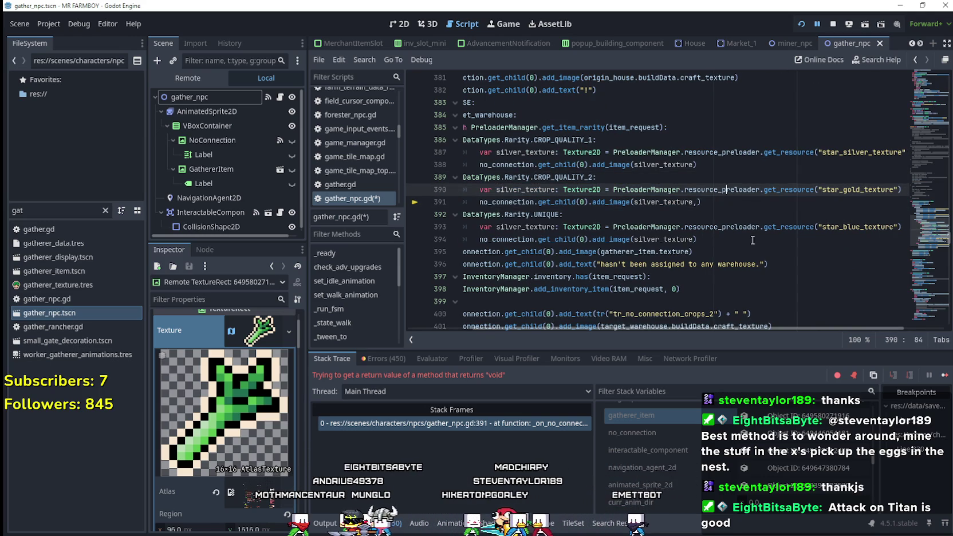
drag(780, 227, 894, 226)
click(723, 218)
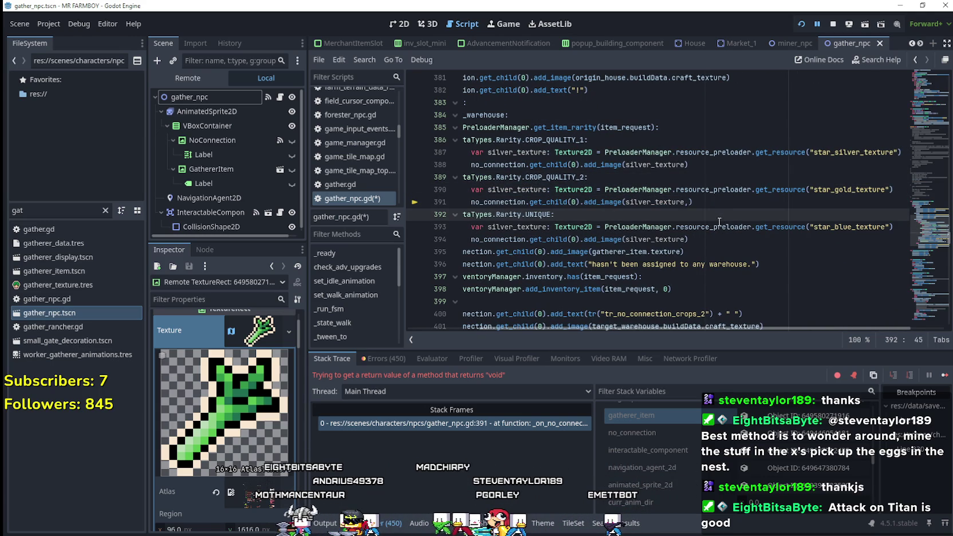
click(704, 240)
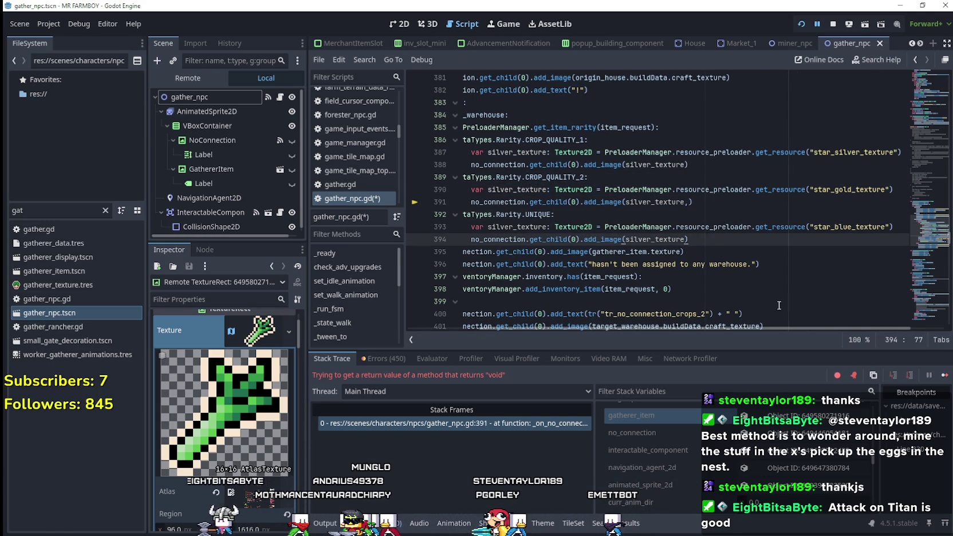
scroll(711, 251, left, 5)
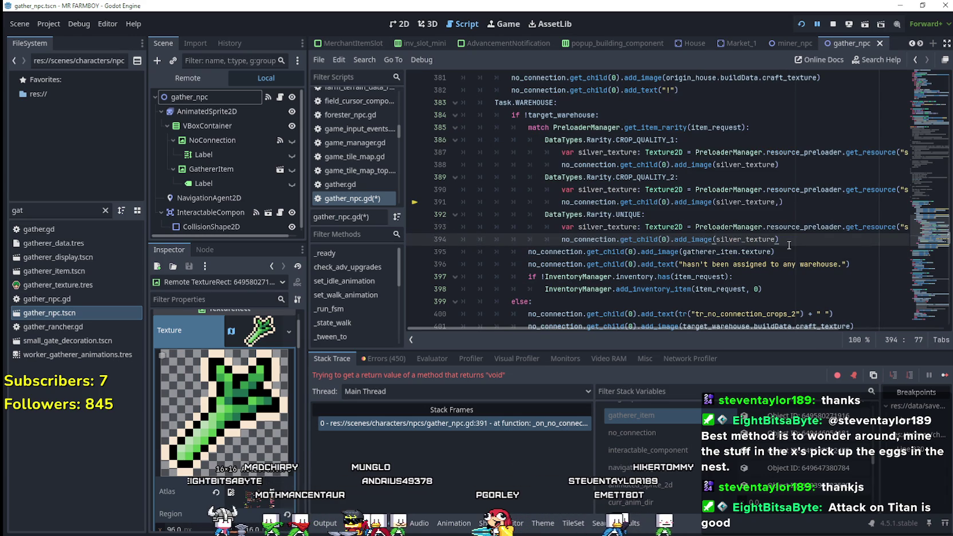
Save gather_npc.gd and resume the paused game to see the warehouse warning.
key(ctrl+s)
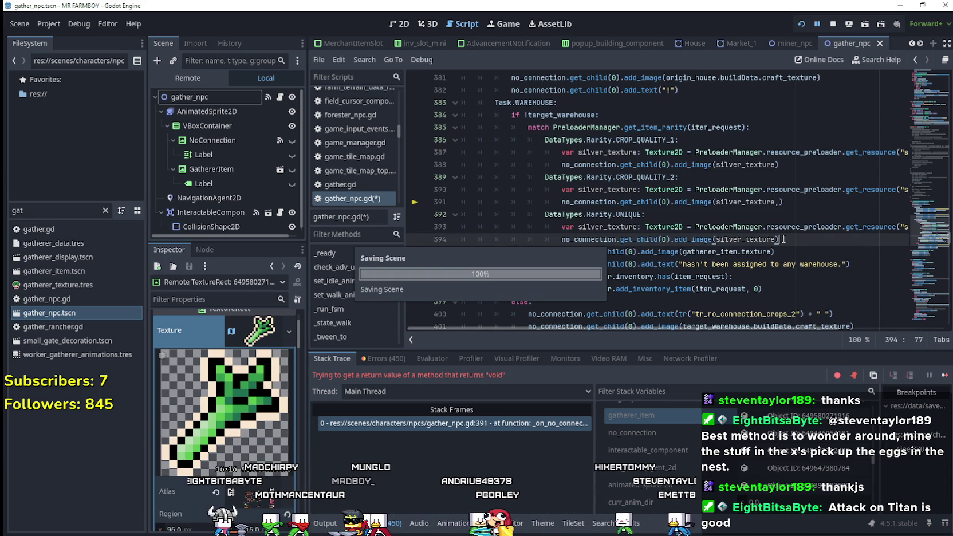
drag(664, 331, 757, 330)
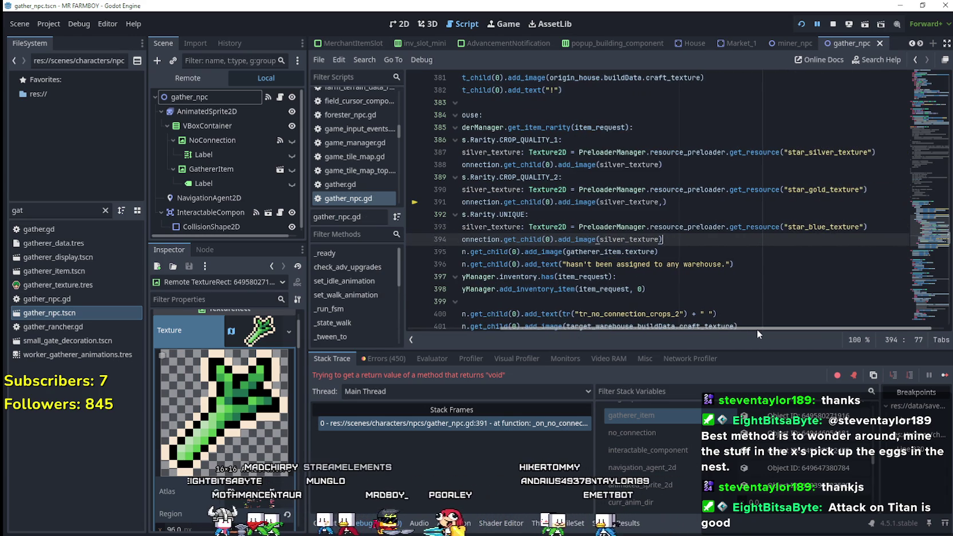
click(944, 376)
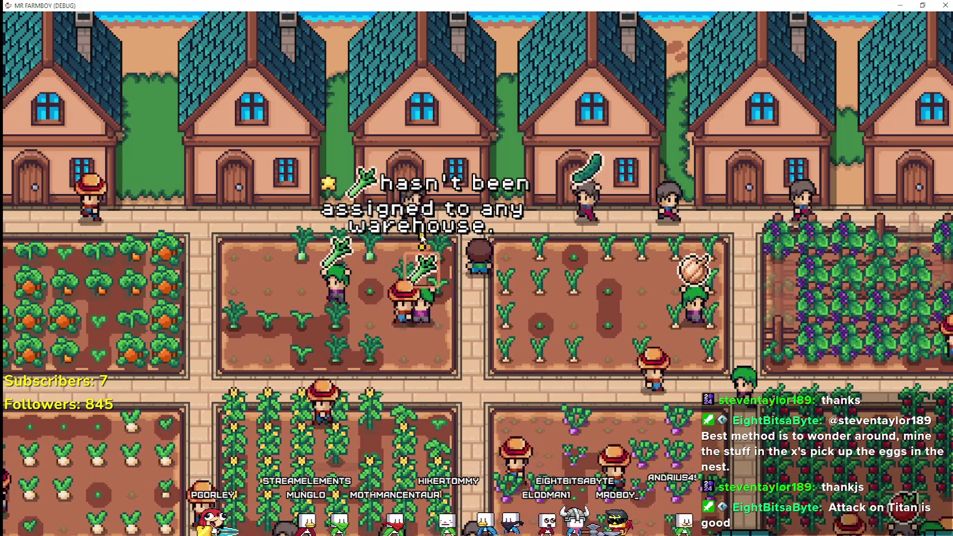
Remove add_image(gatherer_item.texture) from line 395 and open a blank line under if !target_warehouse.
key(alt+Tab)
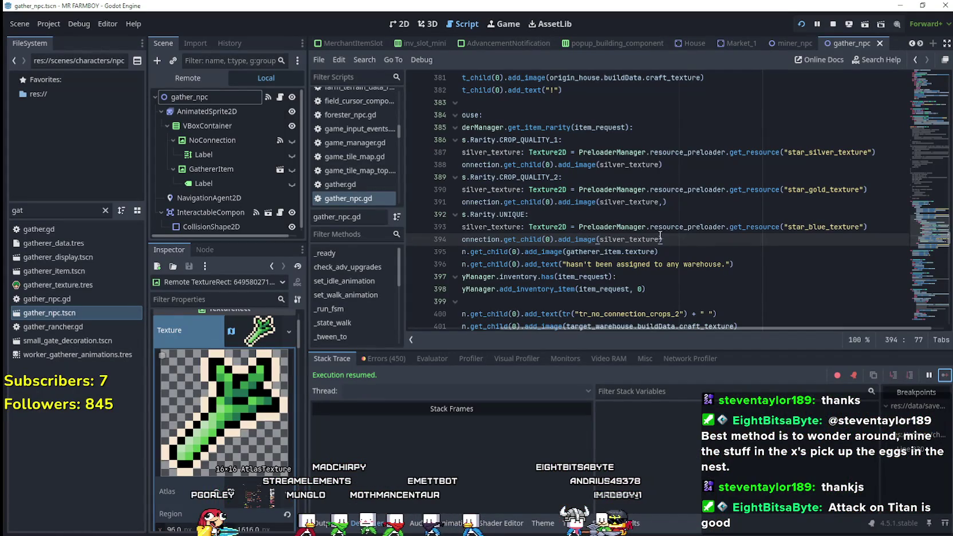
mouse_move(693, 256)
mouse_down()
mouse_move(399, 241)
mouse_move(528, 253)
mouse_up()
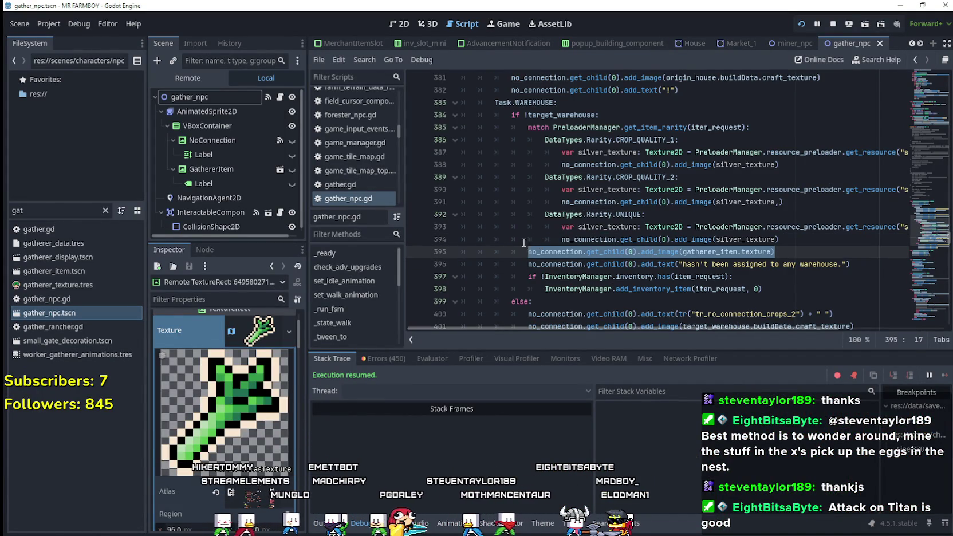
key(BackSpace)
key(BackSpace)
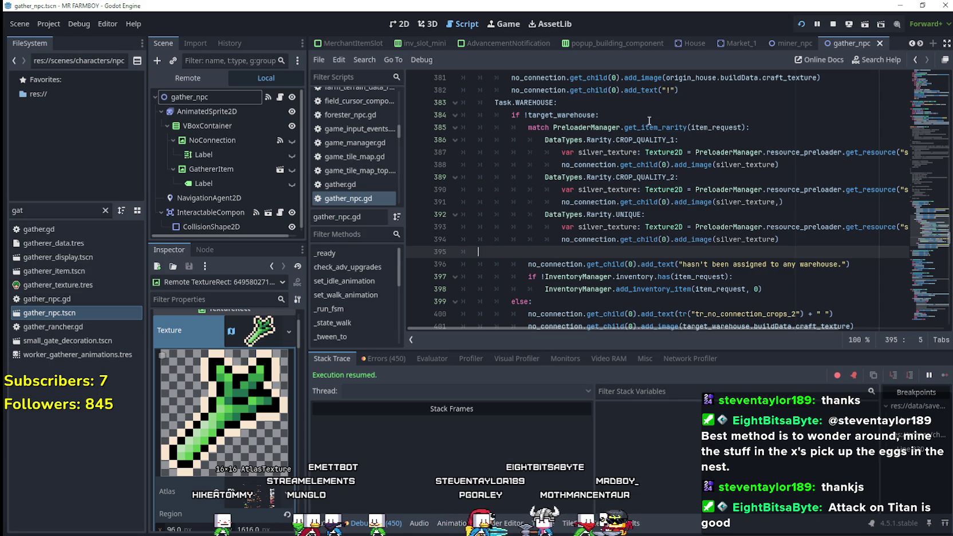
key(BackSpace)
click(628, 117)
key(Return)
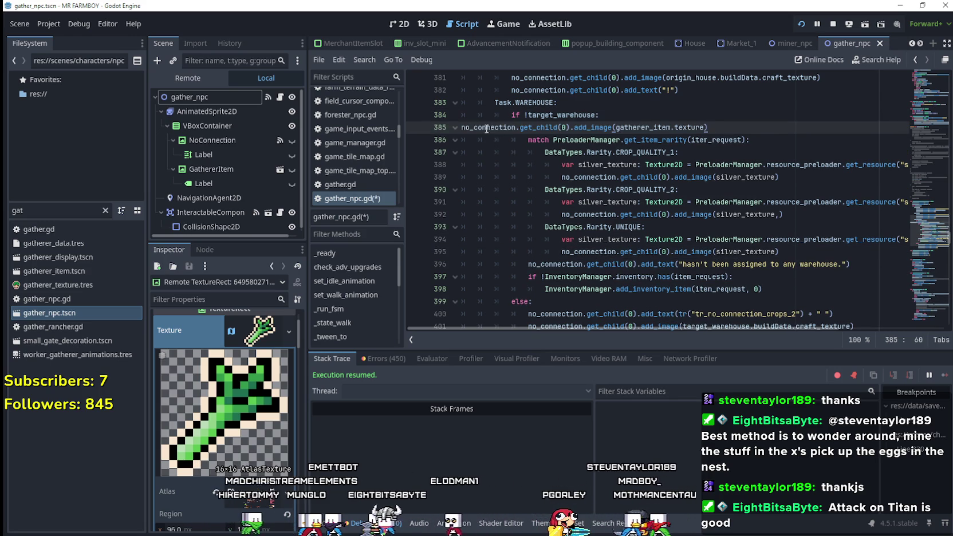
Place the add_image(gatherer_item.texture) call at line 385 before the rarity match and save.
click(464, 127)
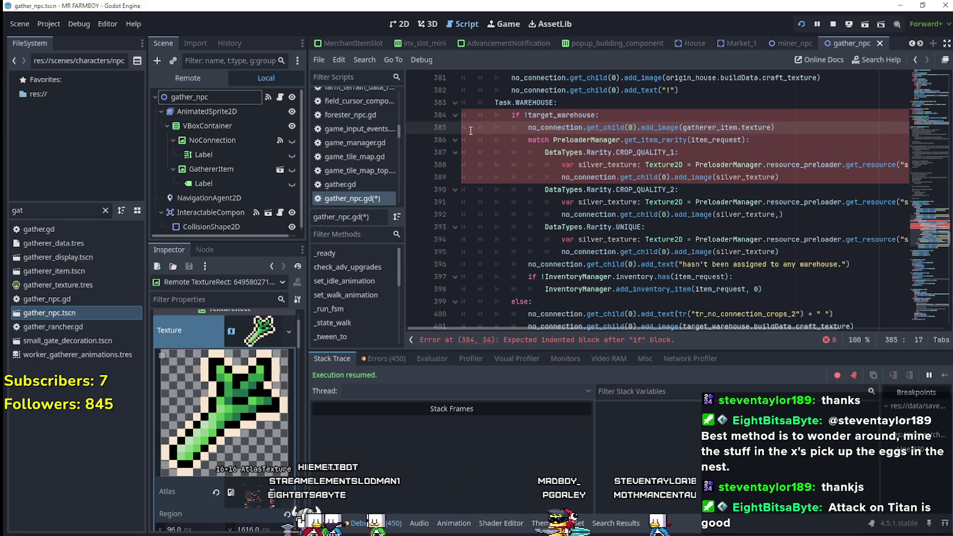
click(593, 177)
key(ctrl+s)
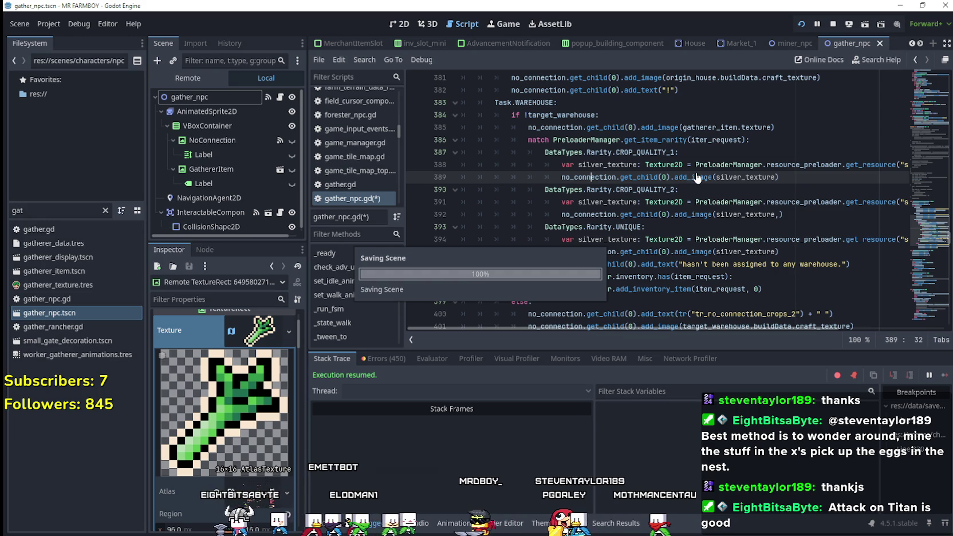
Check the game's warning now shows the leek before the star, then return to Godot.
key(alt+Tab)
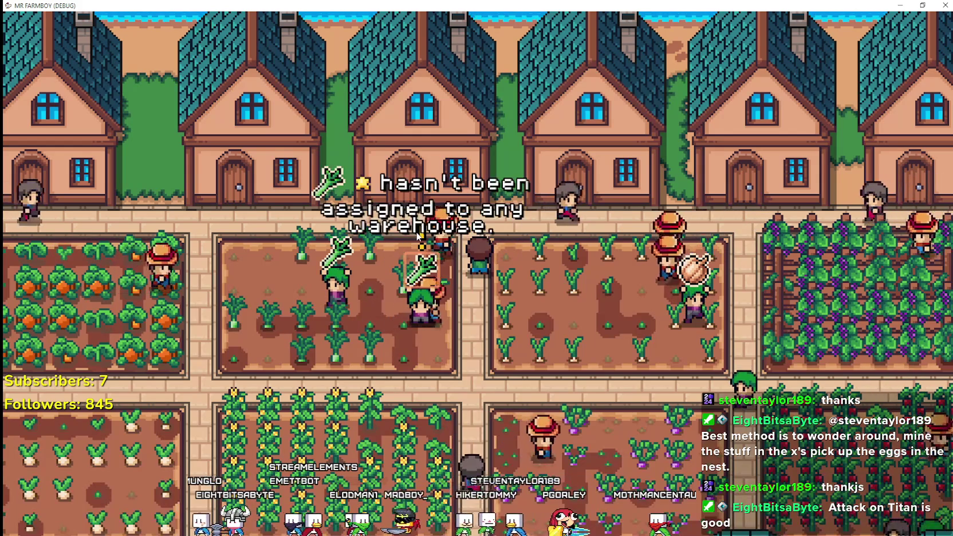
scroll(426, 224, down, 2)
scroll(441, 211, down, 2)
scroll(441, 211, up, 2)
key(alt+Tab)
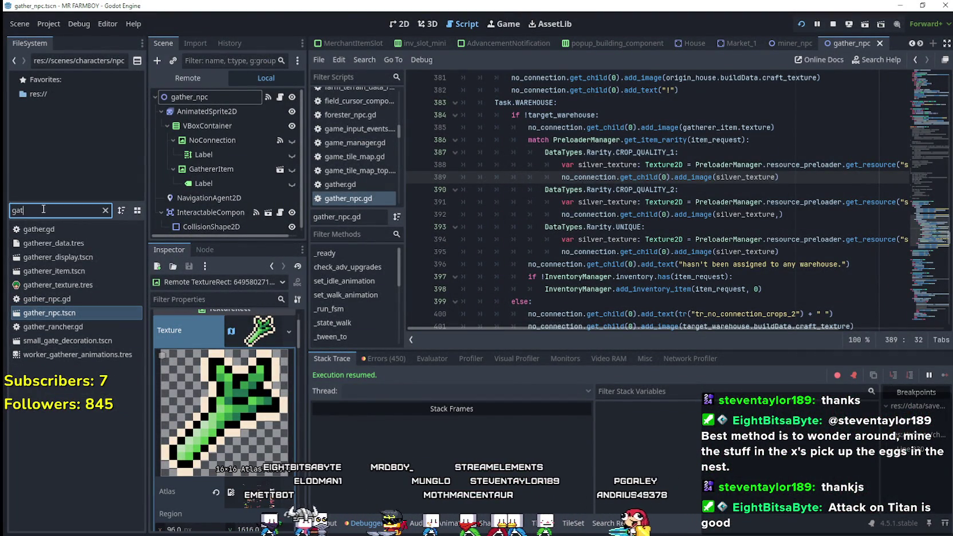
Look up star_gold_texture.tres's 16×16 atlas region at x 128, y 1712.
text(star)
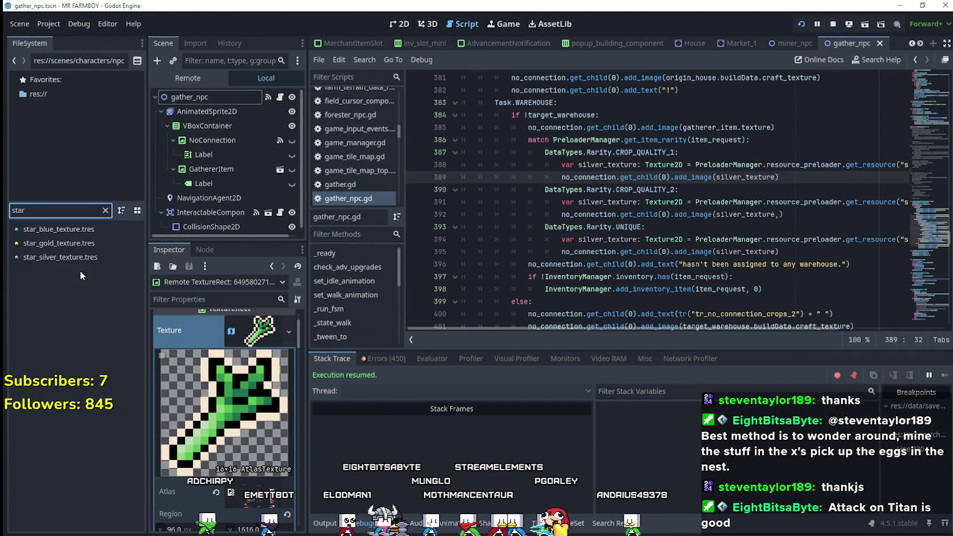
click(79, 244)
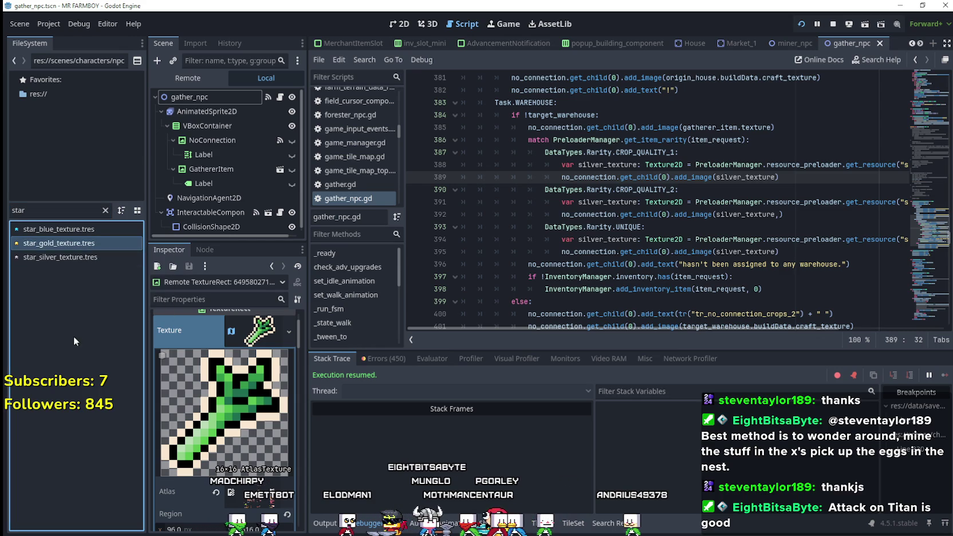
double_click(76, 244)
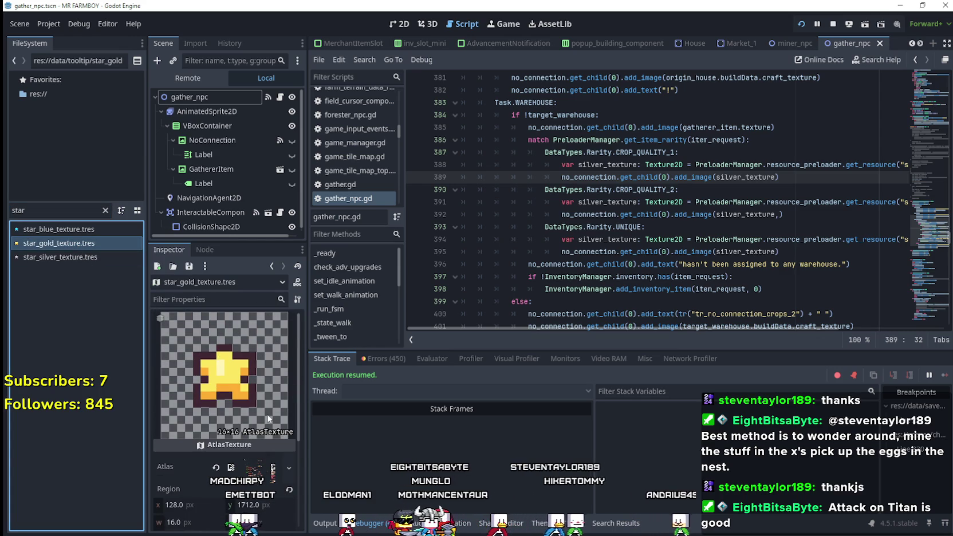
scroll(243, 418, down, 3)
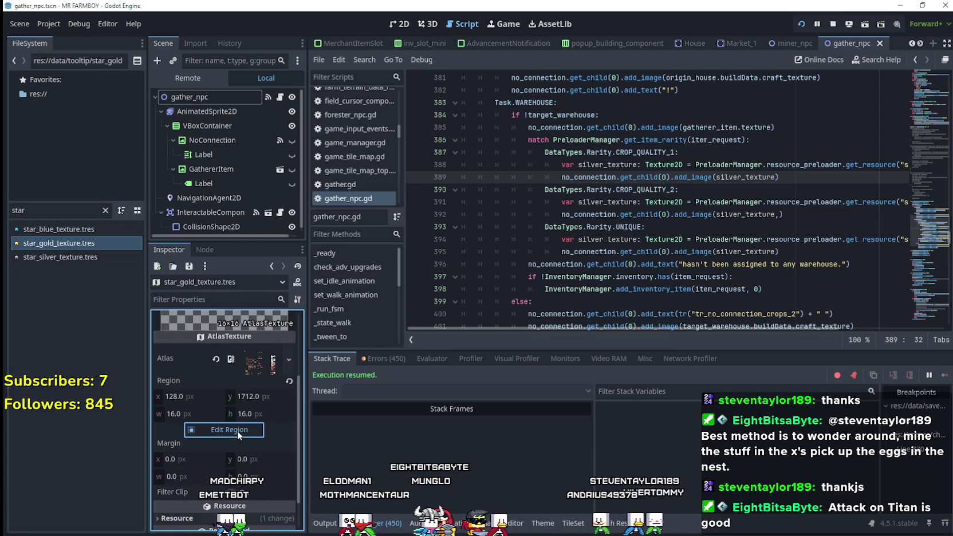
click(237, 431)
scroll(442, 256, down, 3)
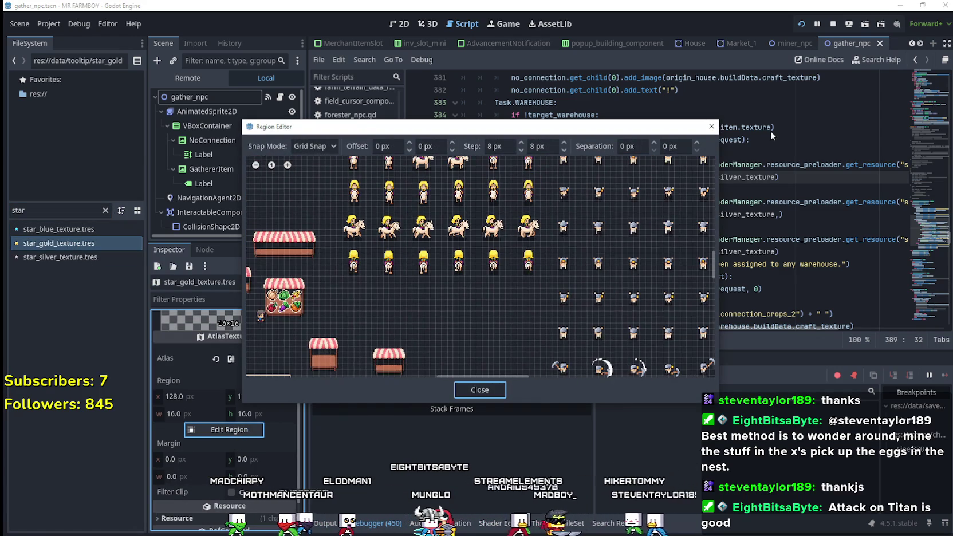
click(708, 126)
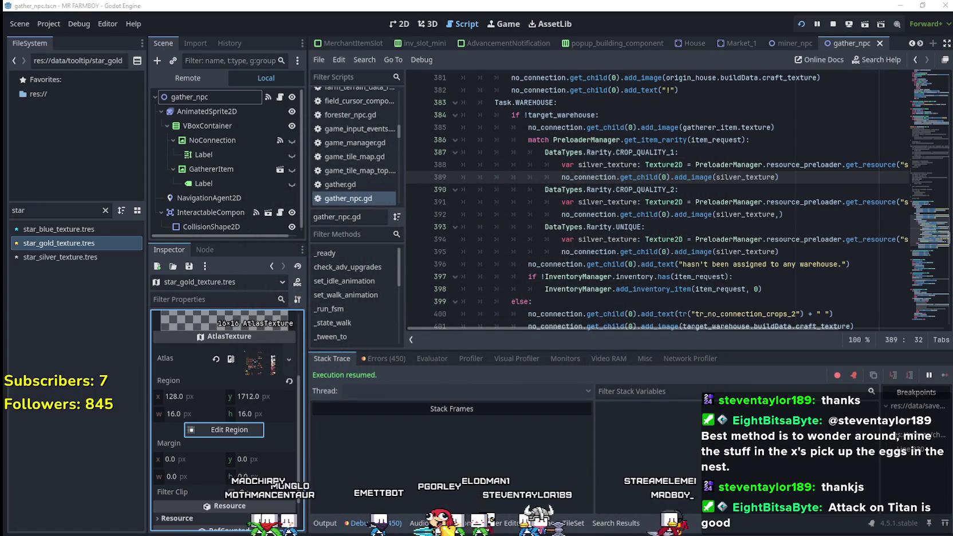
Switch to Aseprite with the Player.png sprite sheet.
key(alt+Tab)
scroll(926, 322, down, 5)
scroll(927, 322, up, 2)
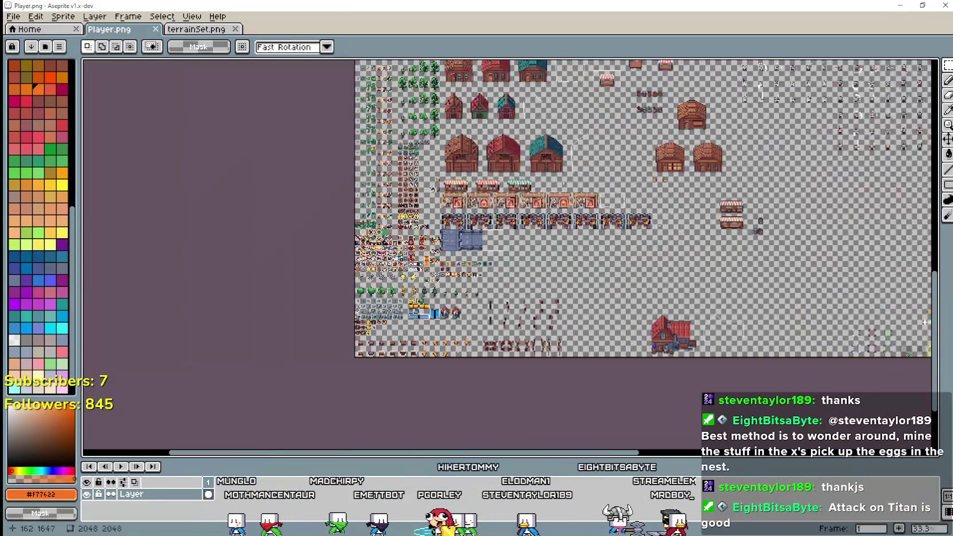
Pan across the Player.png sheet to the crop sprites and select the grey star tile.
scroll(431, 206, up, 3)
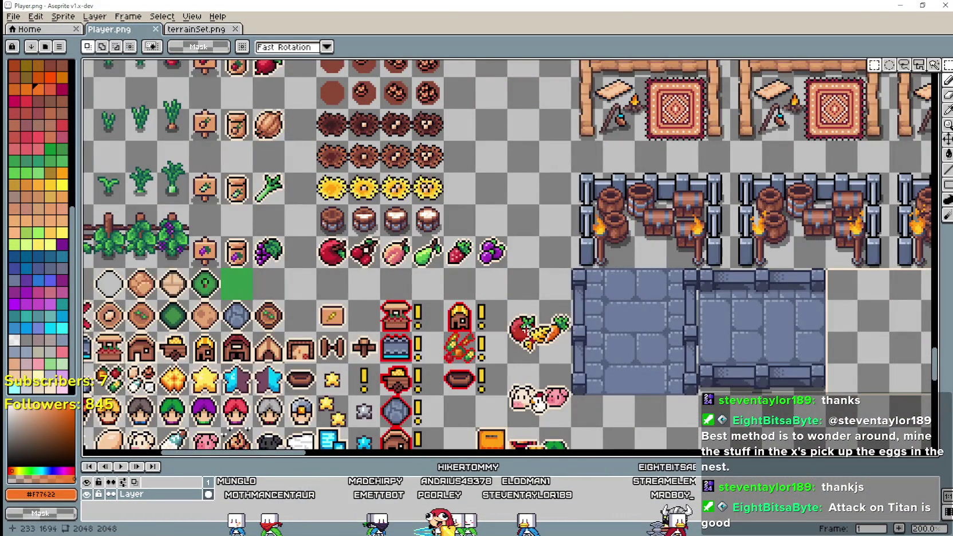
drag(292, 298, 346, 201)
mouse_move(432, 363)
mouse_down()
mouse_move(475, 361)
mouse_move(533, 292)
mouse_up()
scroll(535, 340, up, 1)
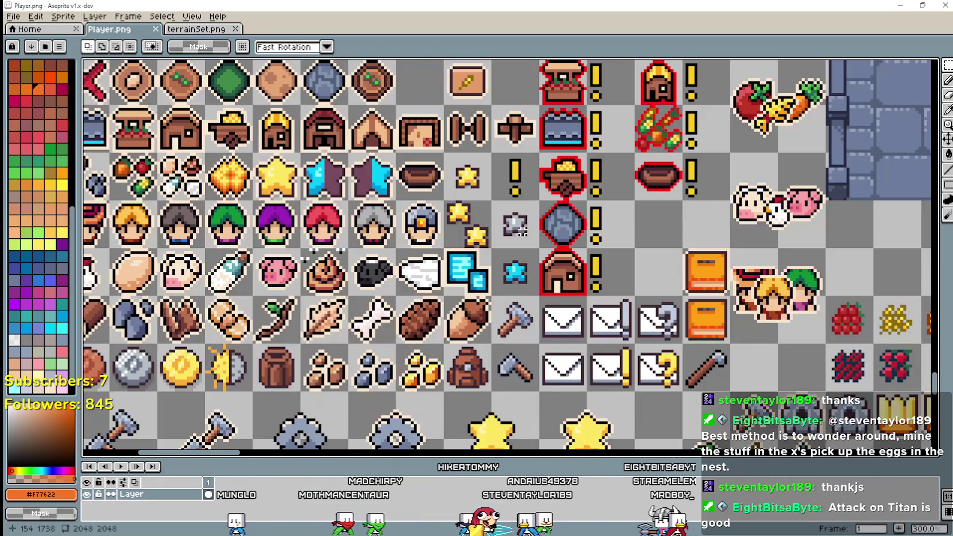
scroll(518, 241, down, 1)
drag(500, 213, 520, 243)
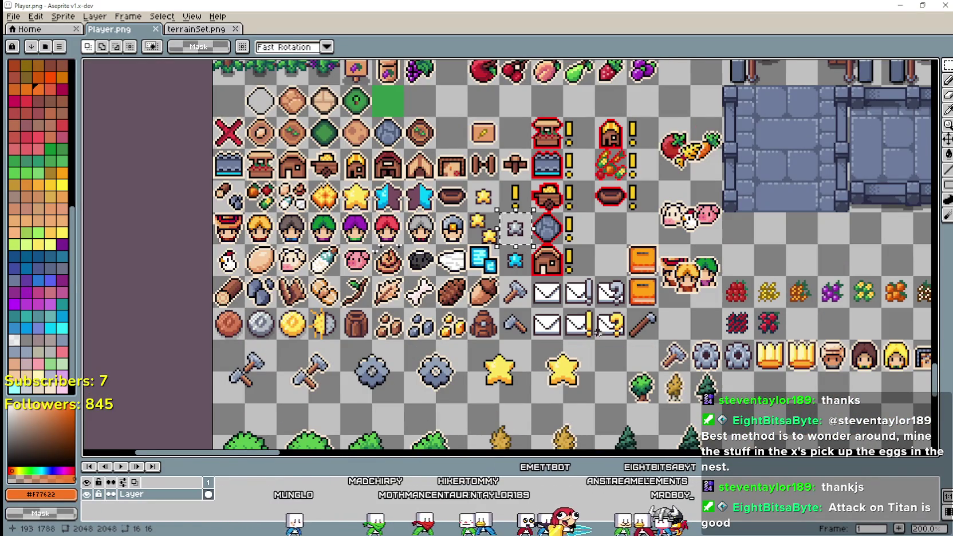
scroll(520, 243, down, 2)
scroll(571, 225, up, 2)
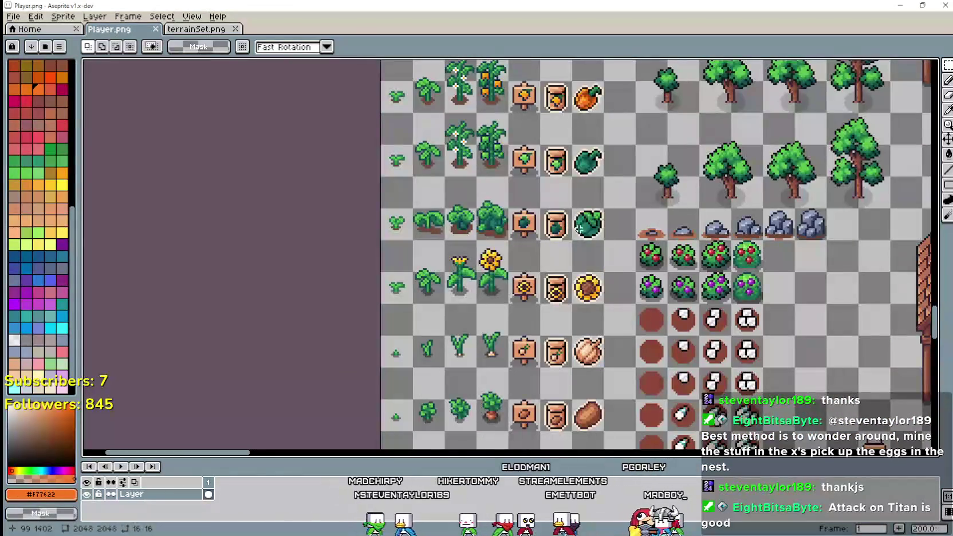
scroll(595, 240, down, 2)
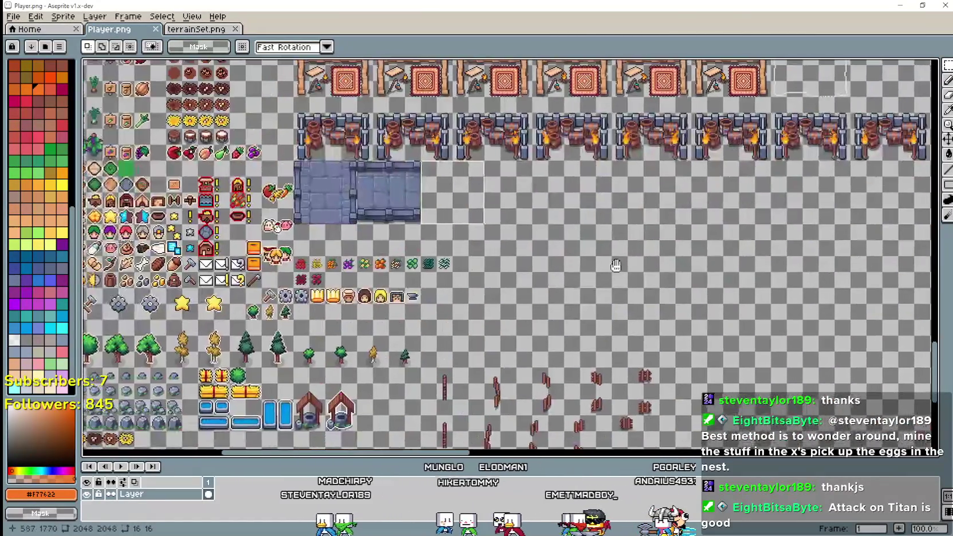
scroll(497, 241, up, 2)
Paste a cabbage sprite copy into the empty cell at 480, 1760, then copy the gold star.
key(ctrl+v)
mouse_move(507, 254)
mouse_down()
mouse_move(458, 282)
mouse_move(427, 285)
mouse_up()
click(495, 300)
scroll(495, 300, down, 2)
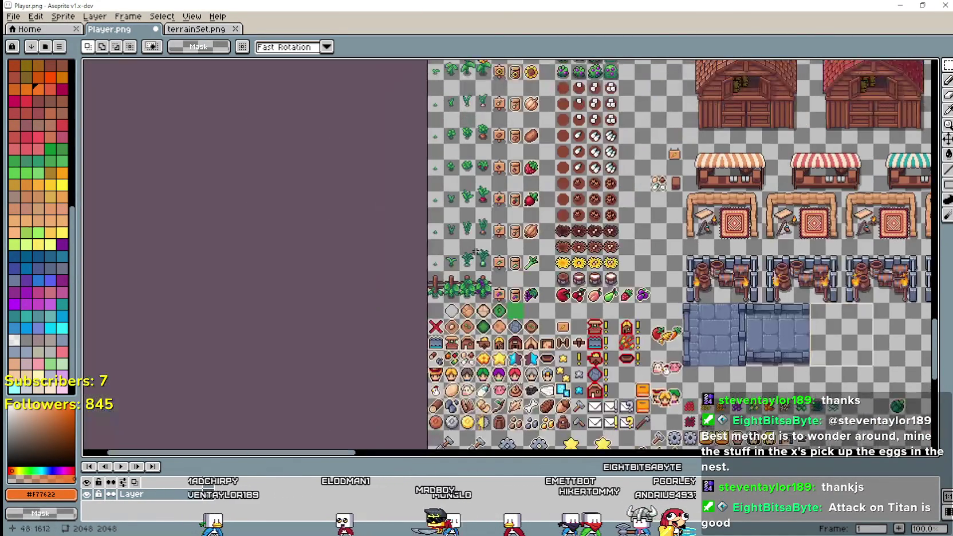
scroll(513, 232, up, 3)
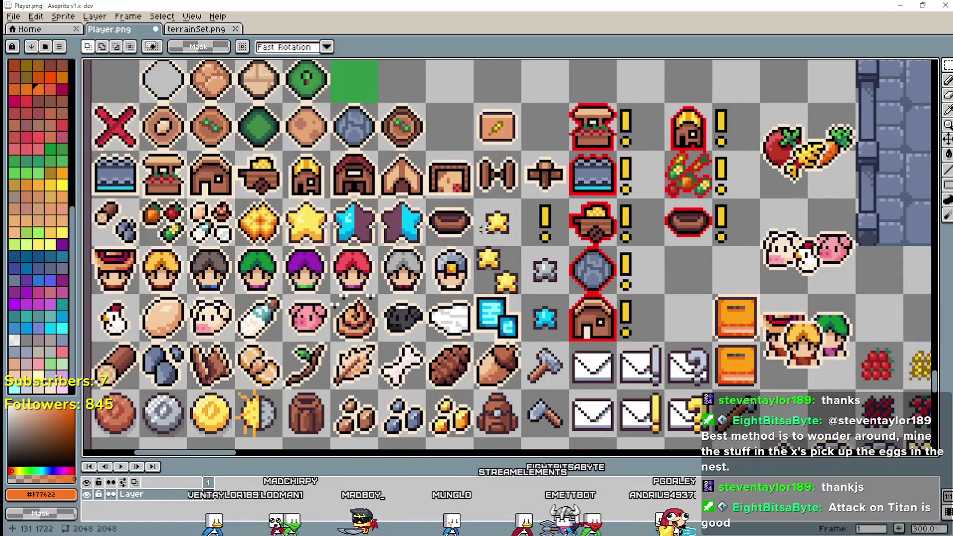
key(ctrl+c)
scroll(512, 246, down, 2)
scroll(512, 232, up, 3)
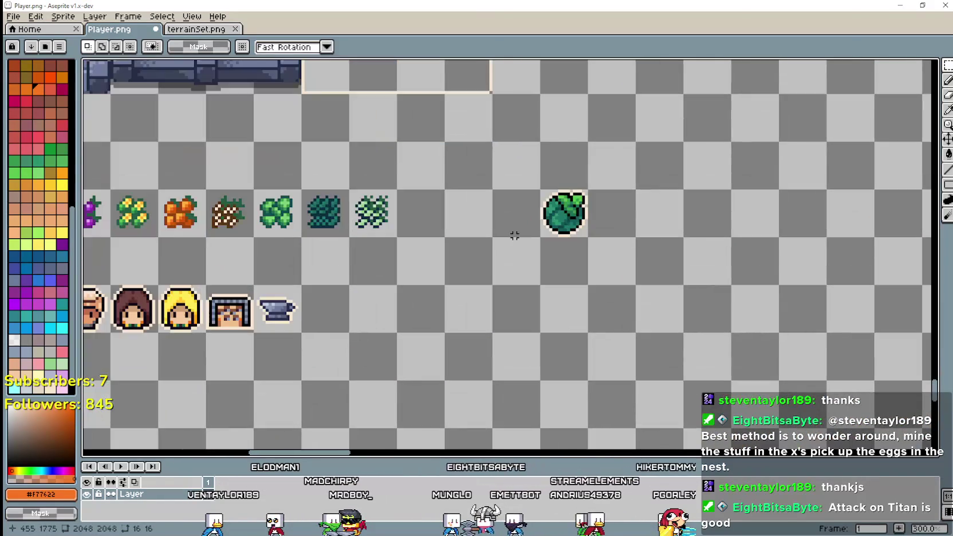
Paste the small gold star and nudge it onto the cabbage copy's top-right corner.
key(ctrl+v)
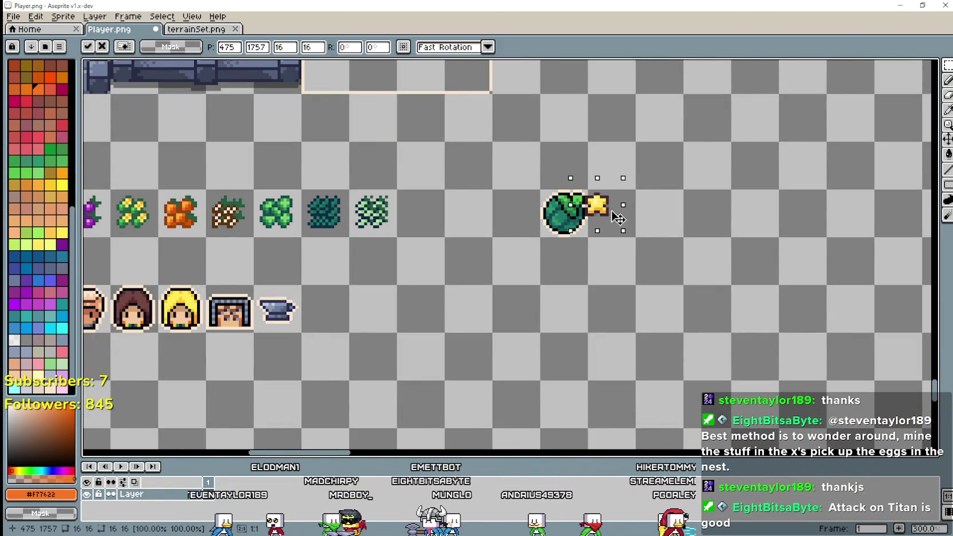
scroll(618, 218, up, 3)
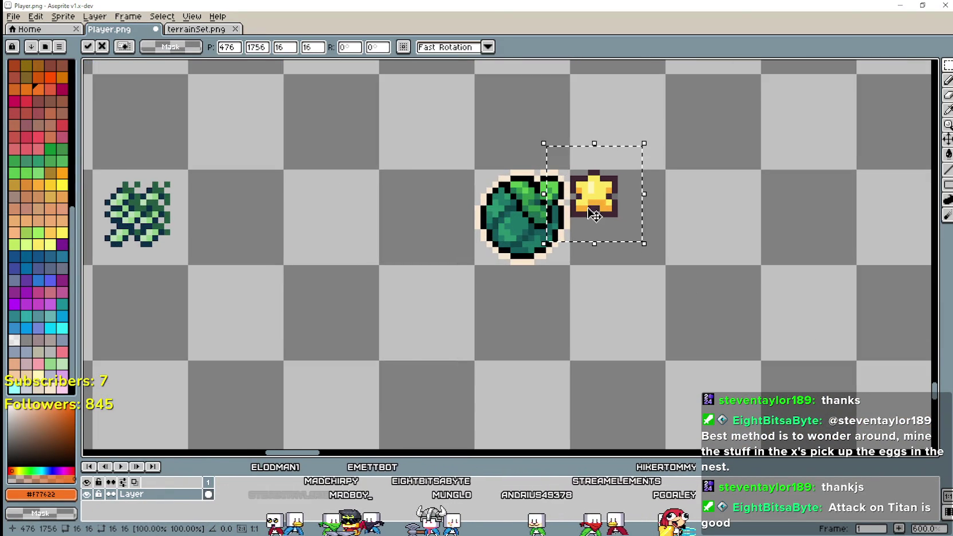
scroll(595, 215, down, 2)
scroll(636, 272, up, 3)
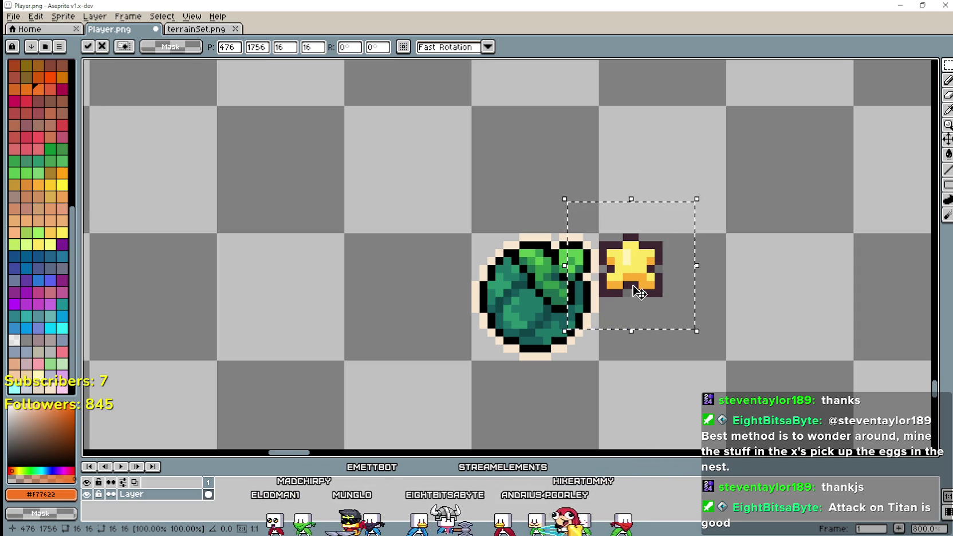
scroll(636, 281, up, 1)
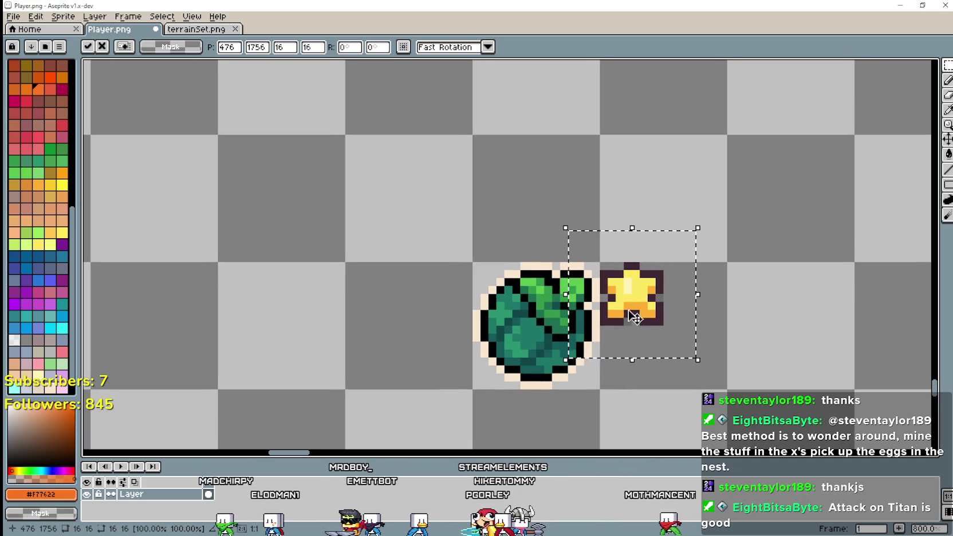
drag(630, 315, 629, 281)
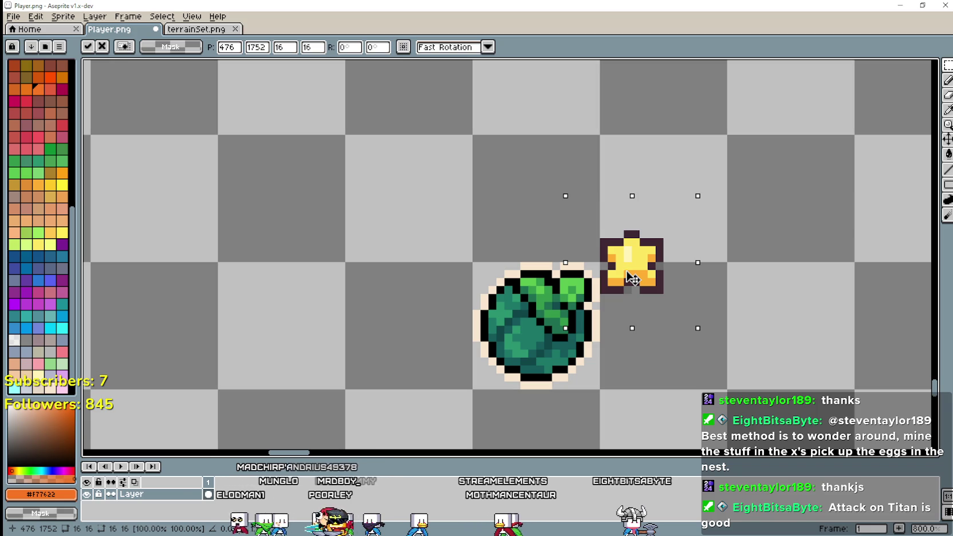
scroll(630, 278, up, 1)
scroll(609, 274, down, 2)
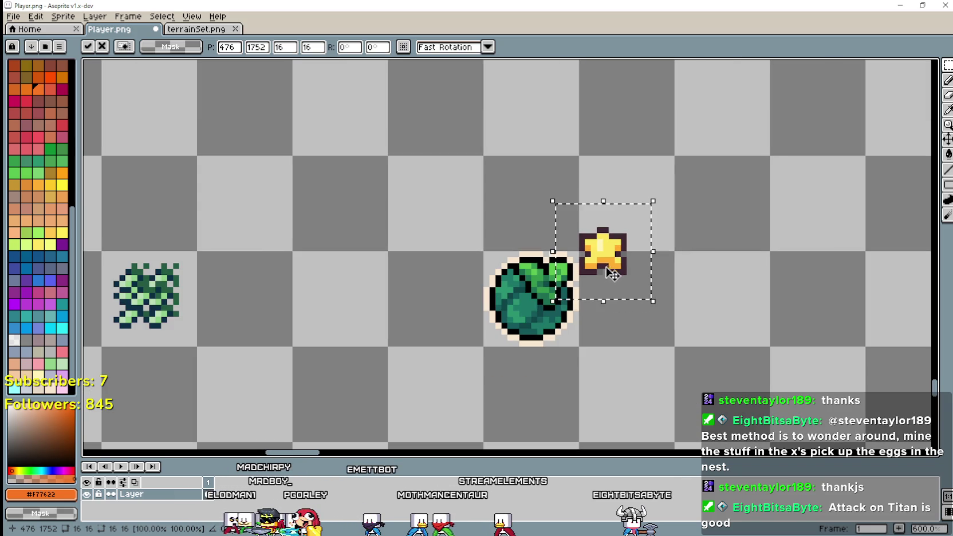
drag(610, 274, 601, 272)
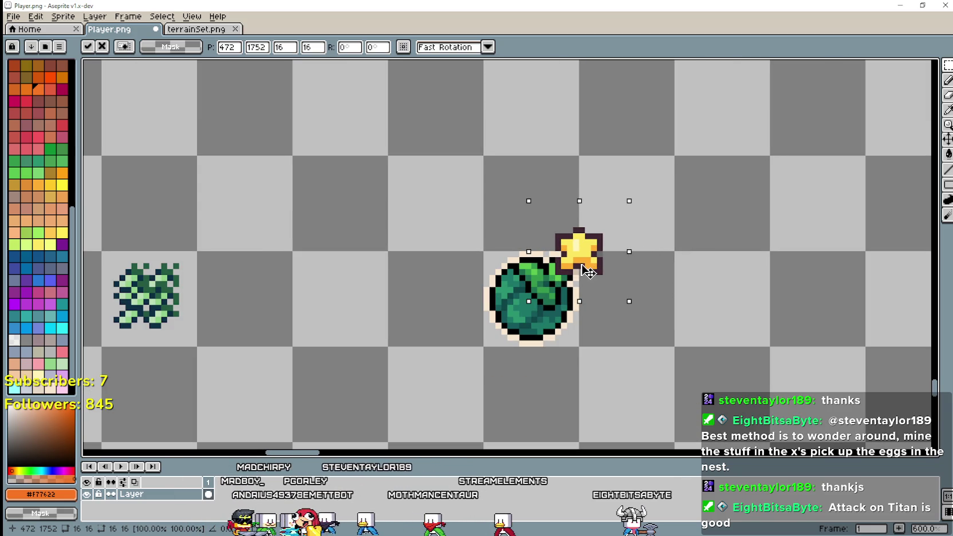
mouse_move(588, 272)
mouse_down()
mouse_move(621, 271)
mouse_move(610, 272)
mouse_move(614, 293)
mouse_move(613, 274)
mouse_up()
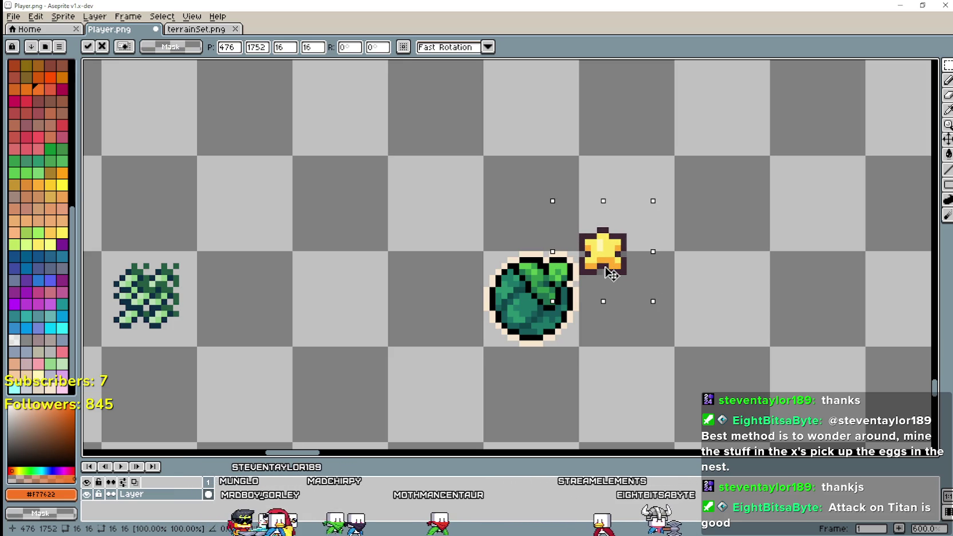
Select the cabbage copy and the gold star together.
scroll(683, 338, down, 2)
mouse_move(670, 350)
mouse_down()
mouse_move(553, 292)
mouse_move(547, 226)
mouse_up()
scroll(711, 362, down, 2)
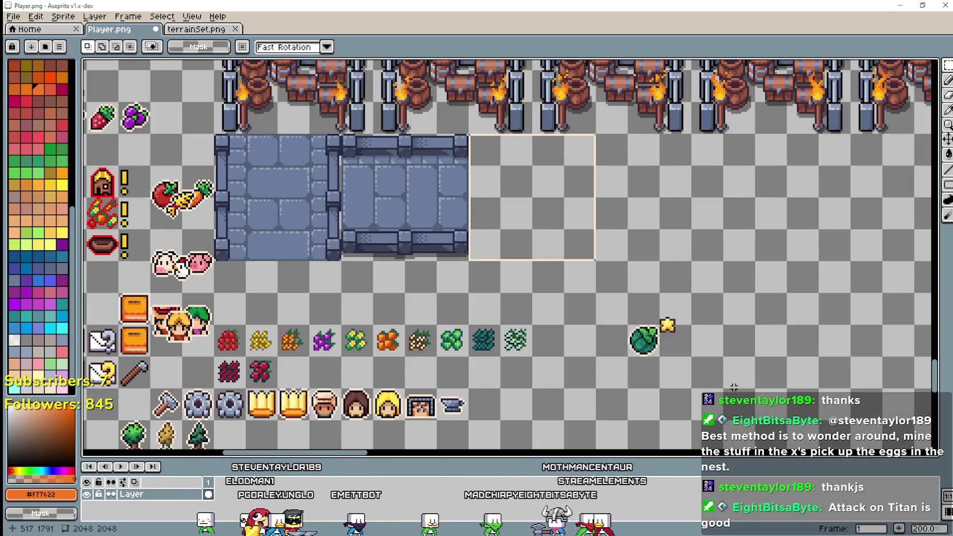
Try marquee selections around the gold star, then clear the selection.
scroll(732, 383, up, 2)
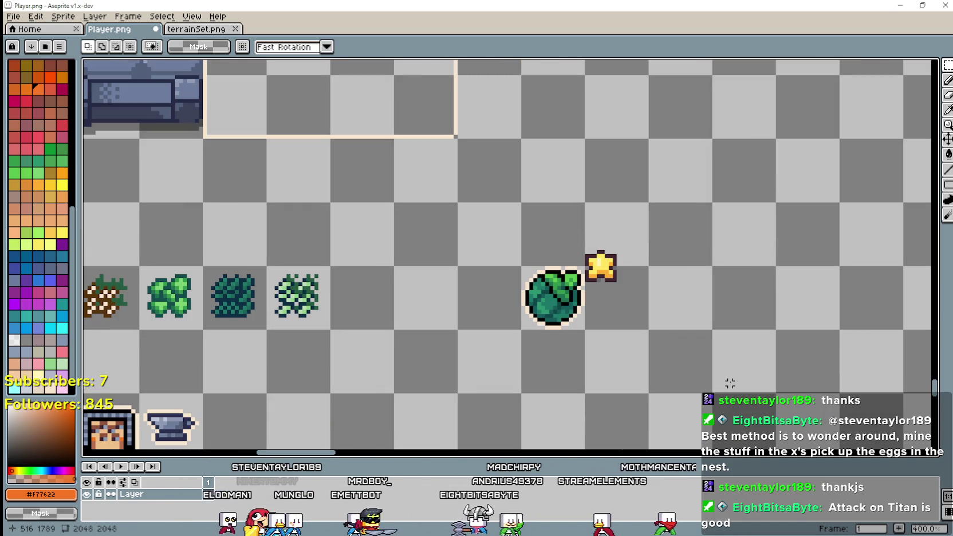
drag(615, 355, 613, 230)
drag(636, 321, 603, 239)
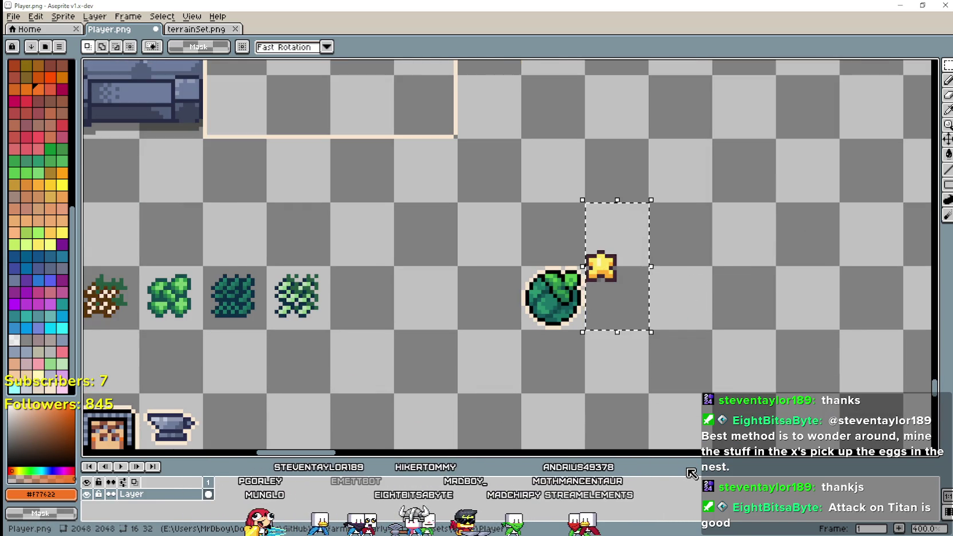
click(572, 347)
Select the cabbage copy below the star and delete it.
drag(583, 327, 582, 444)
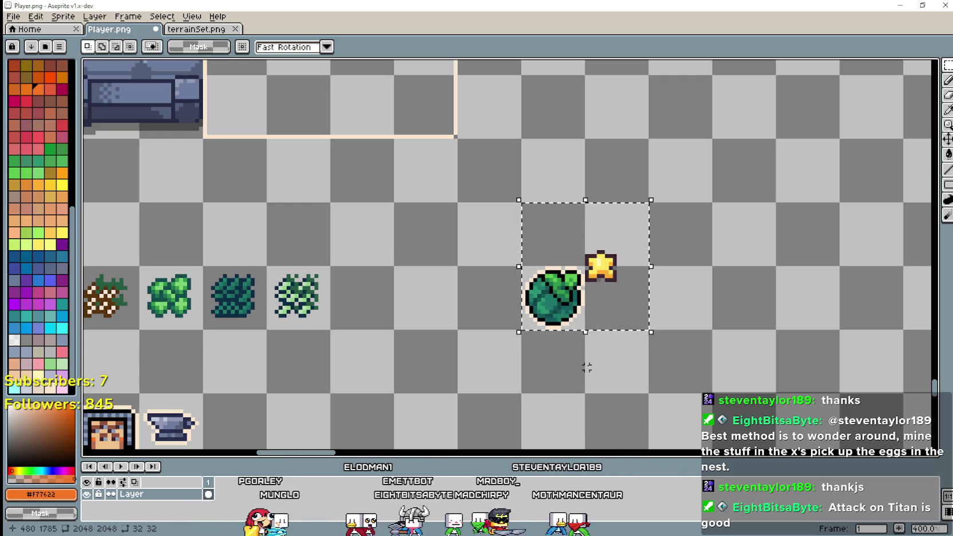
scroll(594, 373, down, 2)
scroll(578, 360, down, 1)
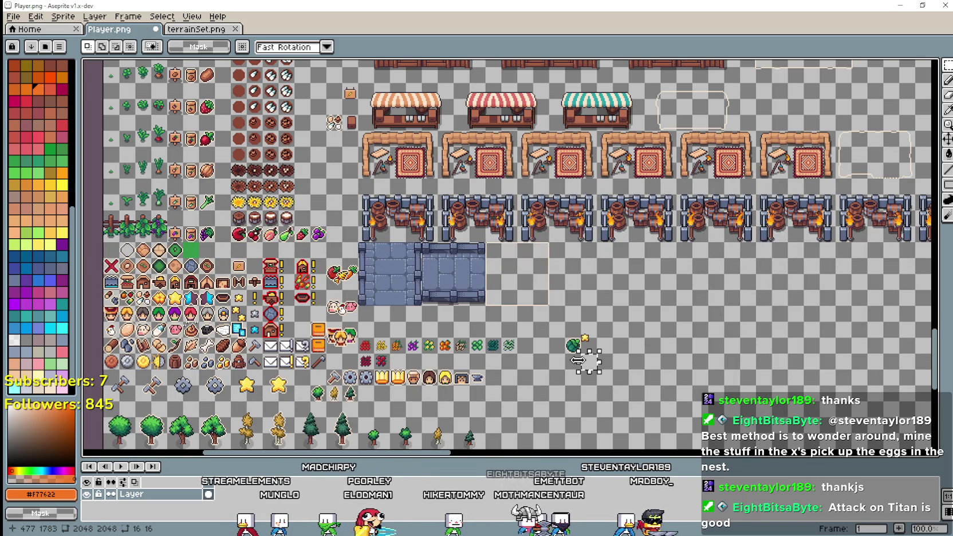
scroll(578, 360, up, 2)
scroll(577, 360, up, 1)
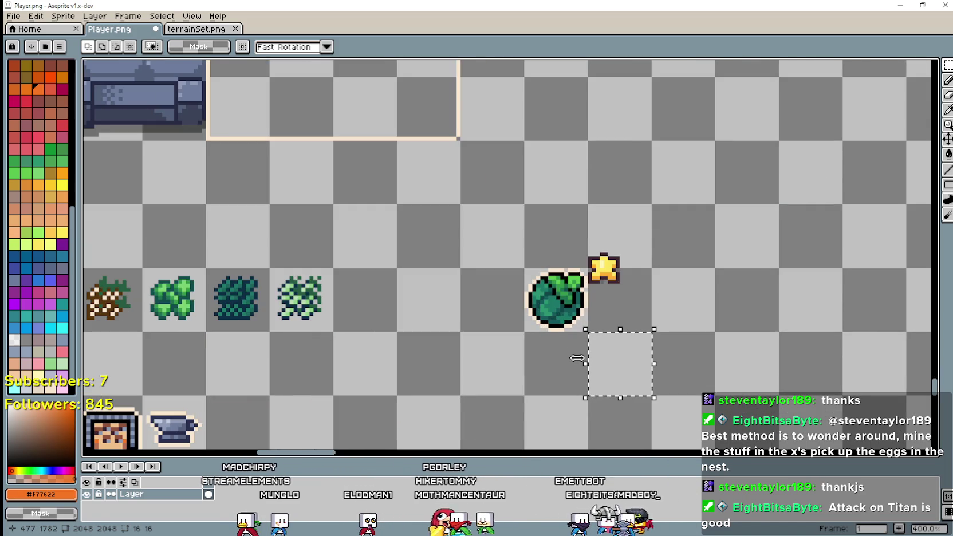
scroll(530, 349, down, 2)
scroll(529, 348, up, 1)
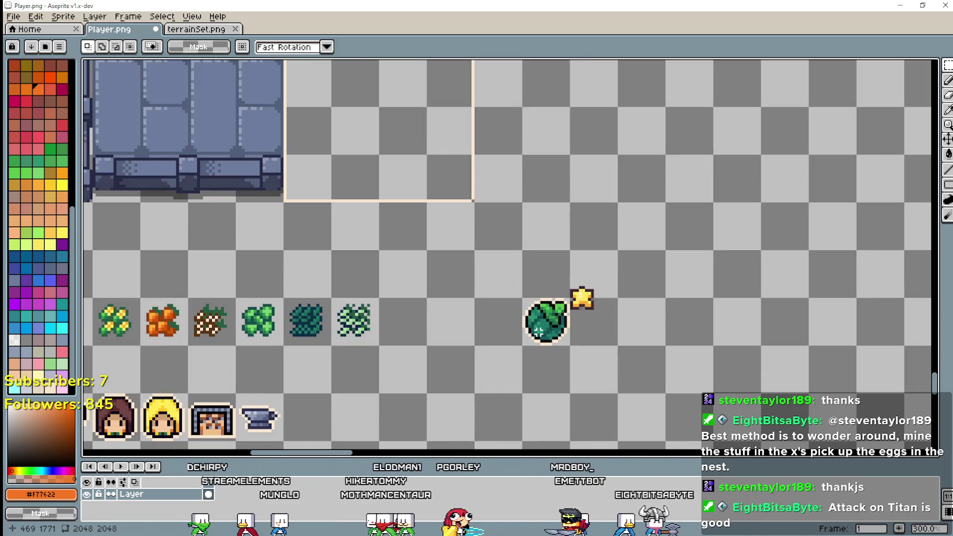
key(Delete)
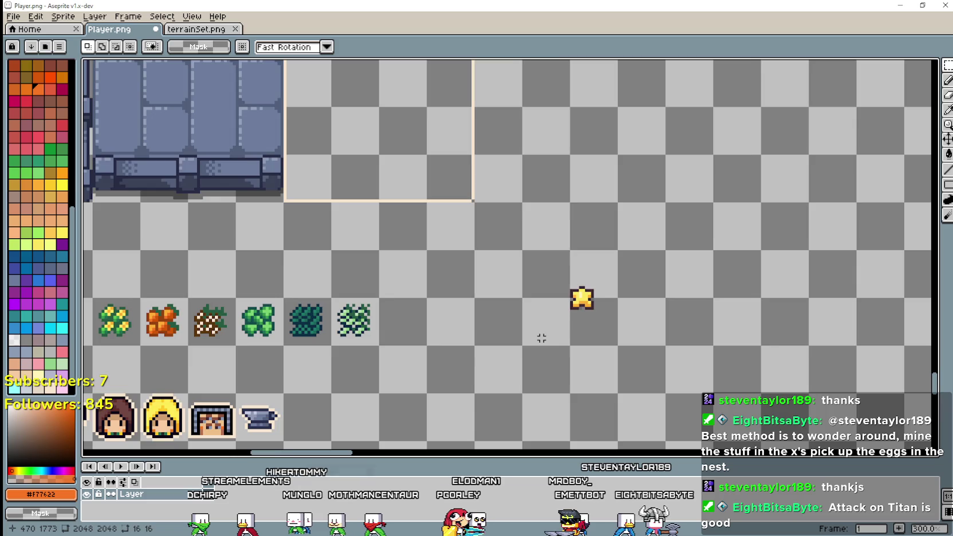
scroll(538, 338, down, 3)
scroll(394, 278, up, 2)
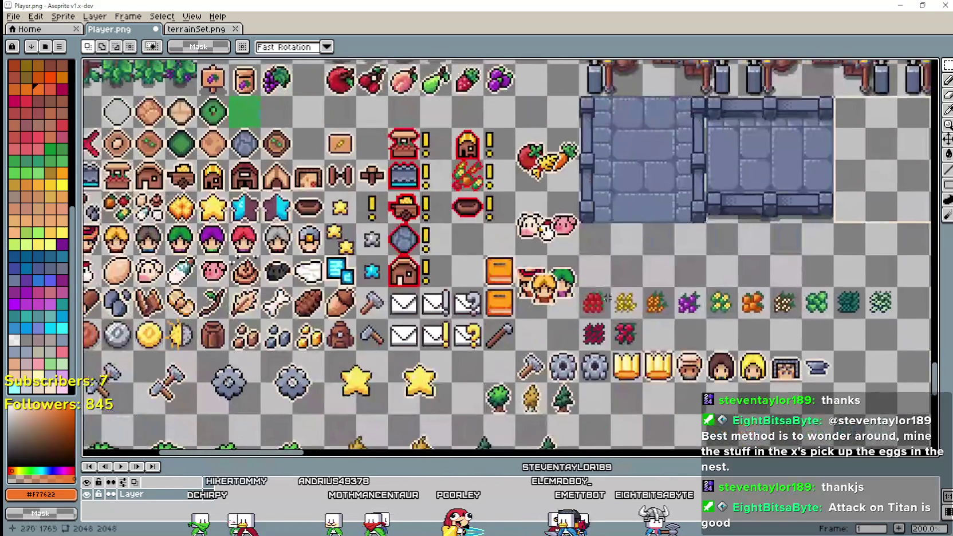
Paste a grey silver star copy just left of the gold star and commit it.
scroll(432, 254, right, 5)
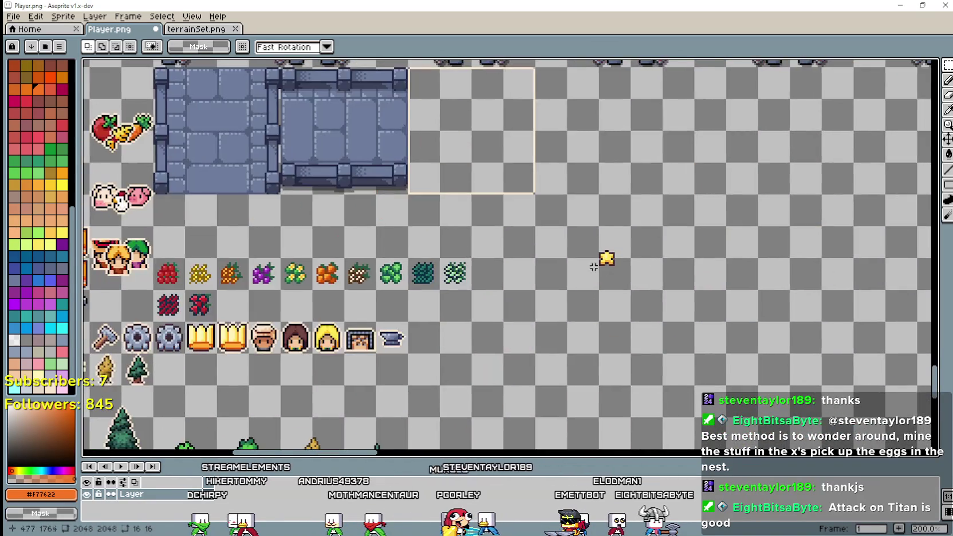
scroll(581, 270, up, 1)
key(ctrl+v)
drag(514, 184, 556, 259)
scroll(548, 248, up, 1)
scroll(556, 259, down, 2)
scroll(558, 260, left, 5)
scroll(558, 261, left, 2)
scroll(294, 219, up, 2)
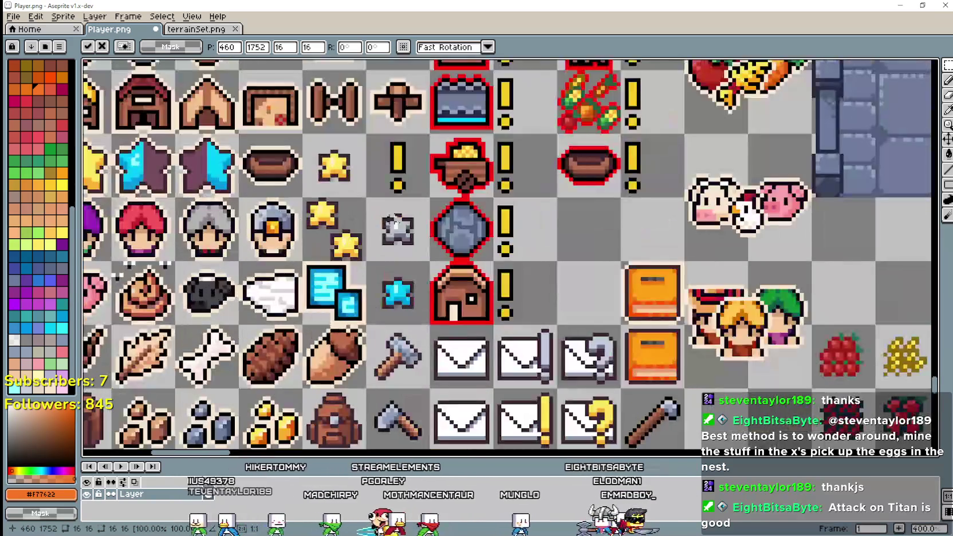
key(Return)
Copy the blue star and paste it beside the gold star.
key(ctrl+c)
scroll(412, 299, down, 4)
scroll(487, 269, up, 6)
key(ctrl+v)
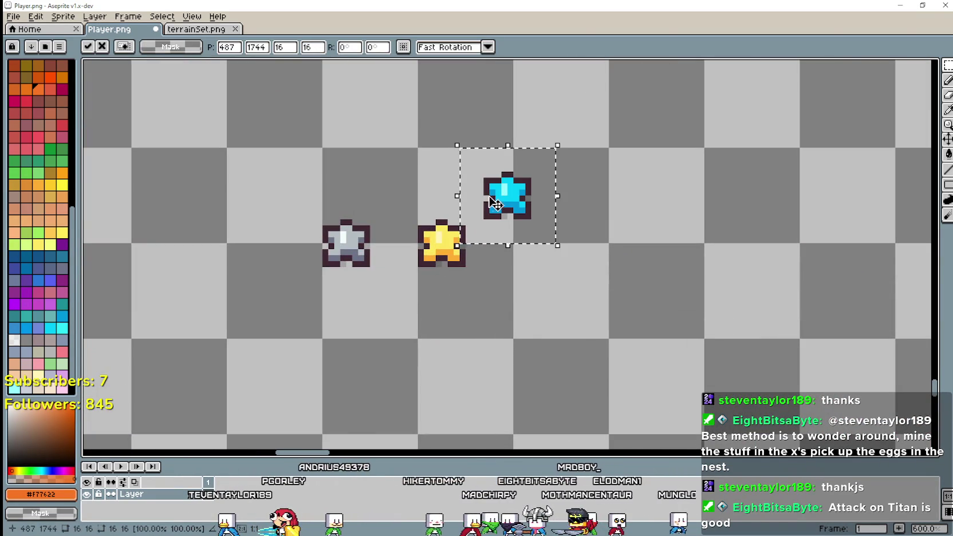
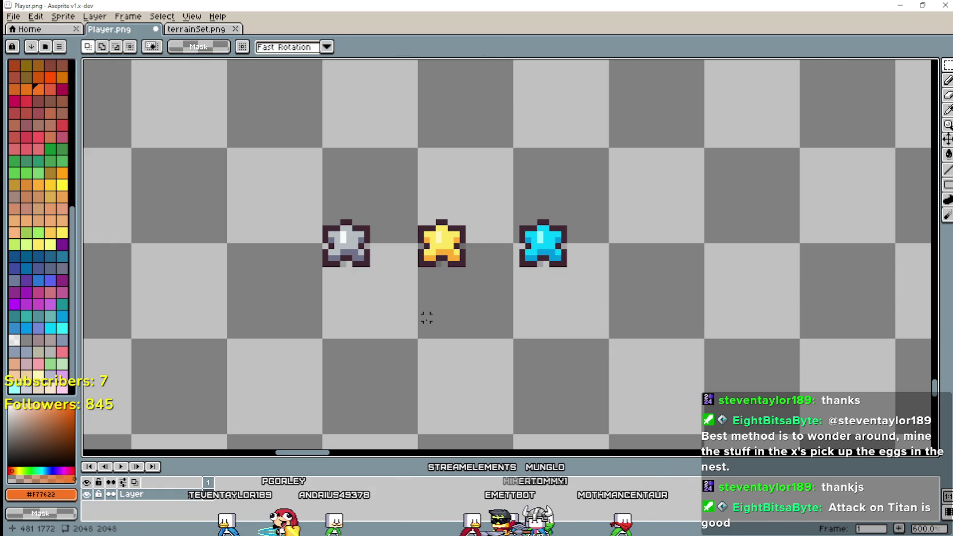
Leave the star sprites in Aseprite and bring the gather_npc.gd script back up in Godot.
key(alt+Tab)
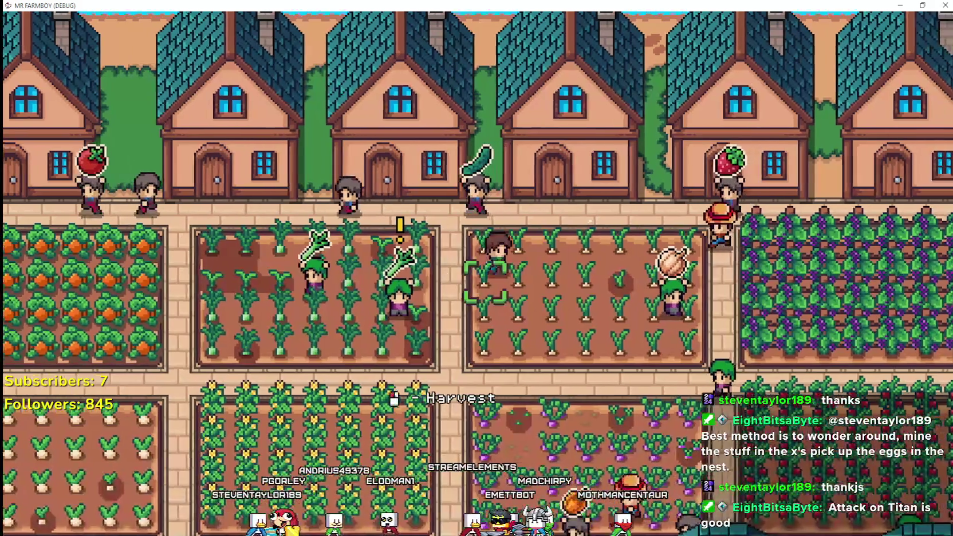
Check the star badges on crops in the game's Warehouse popup, then return to Godot.
key(s)
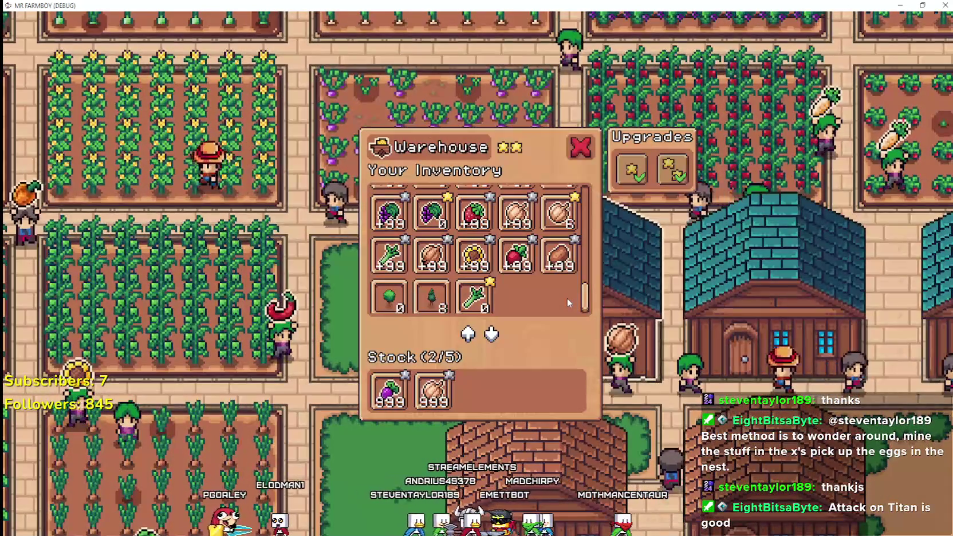
key(w)
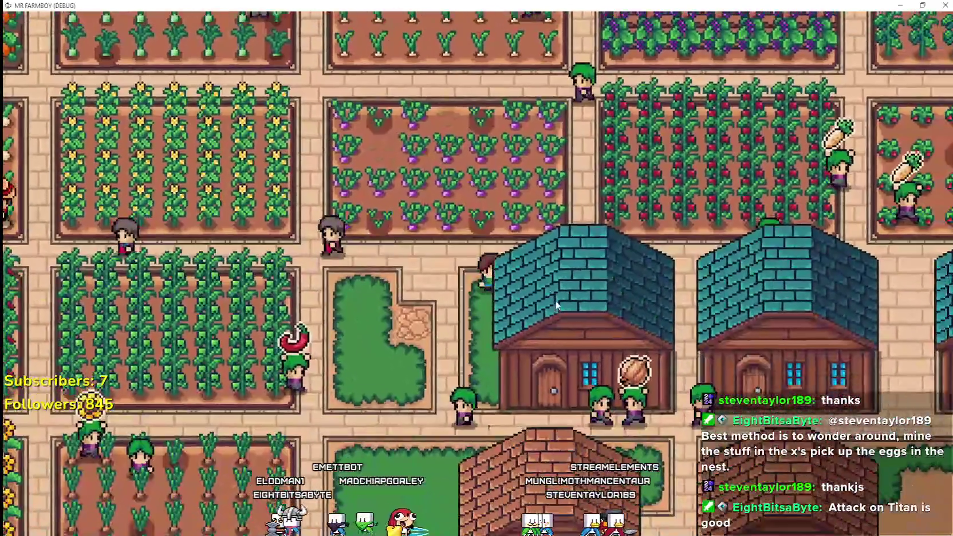
click(556, 305)
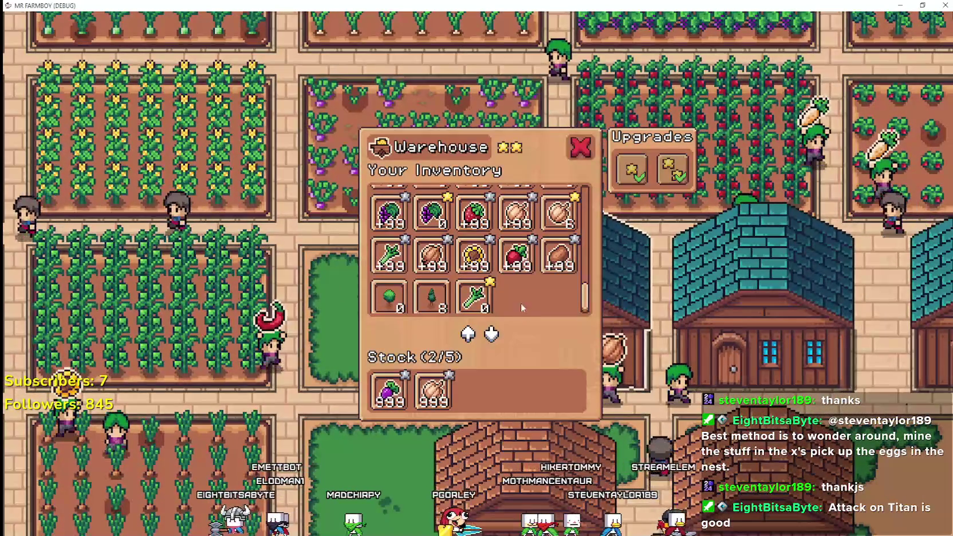
scroll(561, 280, up, 4)
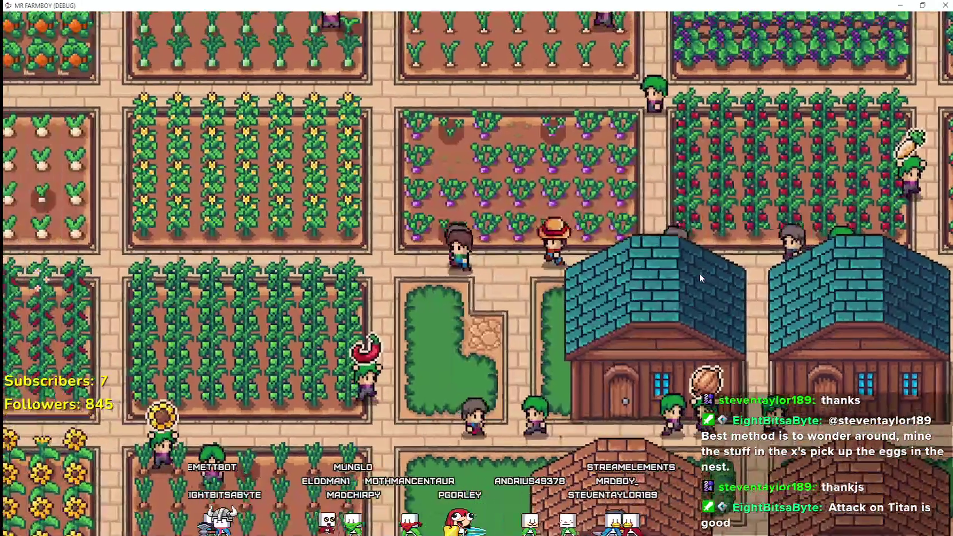
key(alt+Tab)
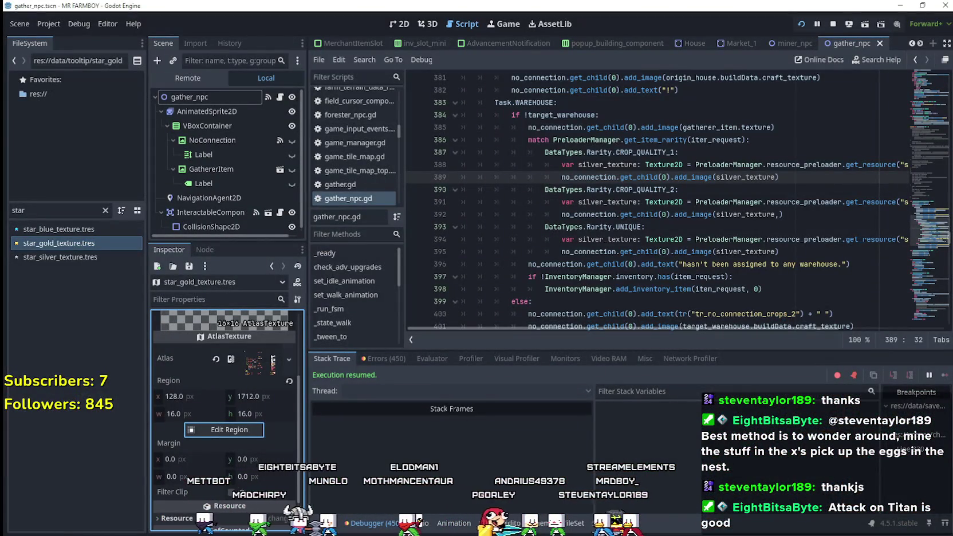
Save the Player.png sprite sheet in Aseprite.
key(alt+Tab)
scroll(452, 320, down, 3)
key(ctrl+s)
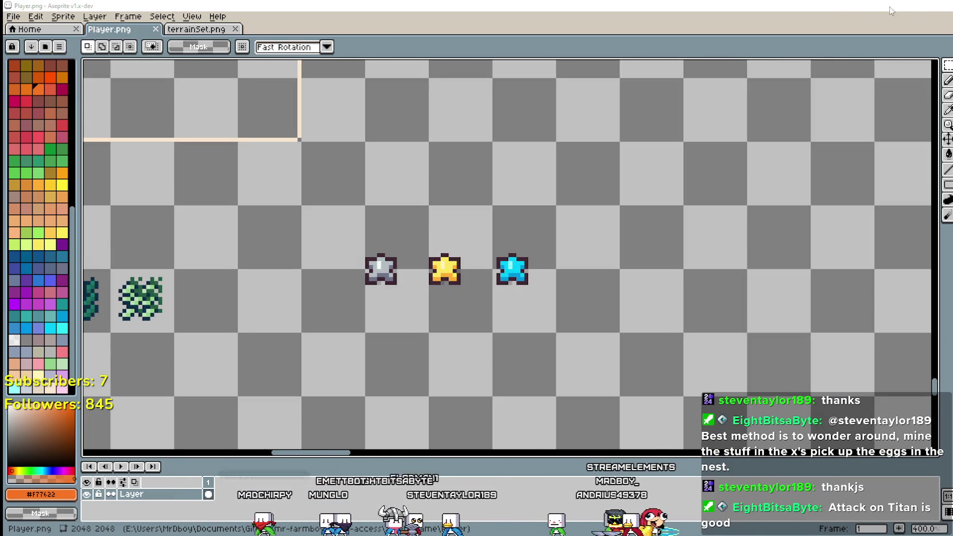
Let Godot reimport the sheet, then open star_silver_texture.tres in the Region Editor.
key(alt+Tab)
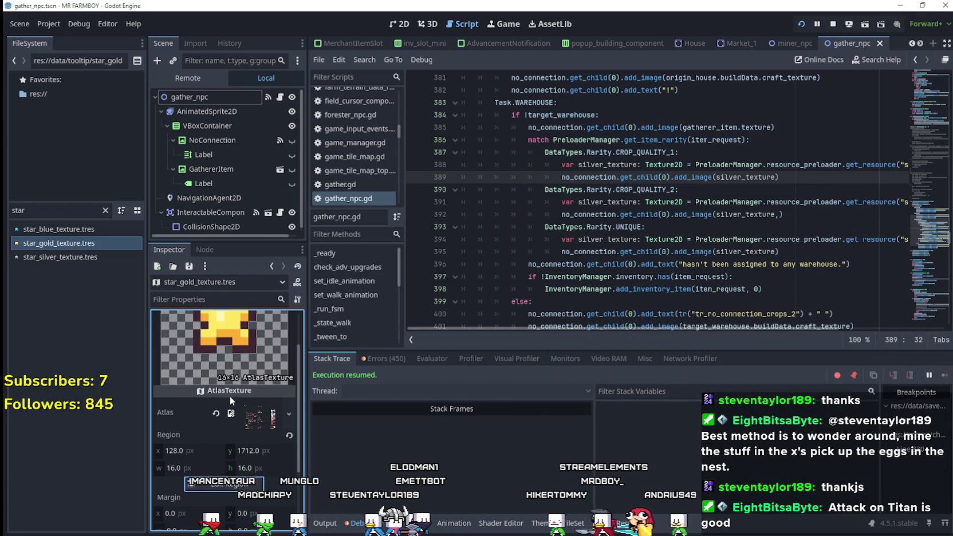
click(67, 255)
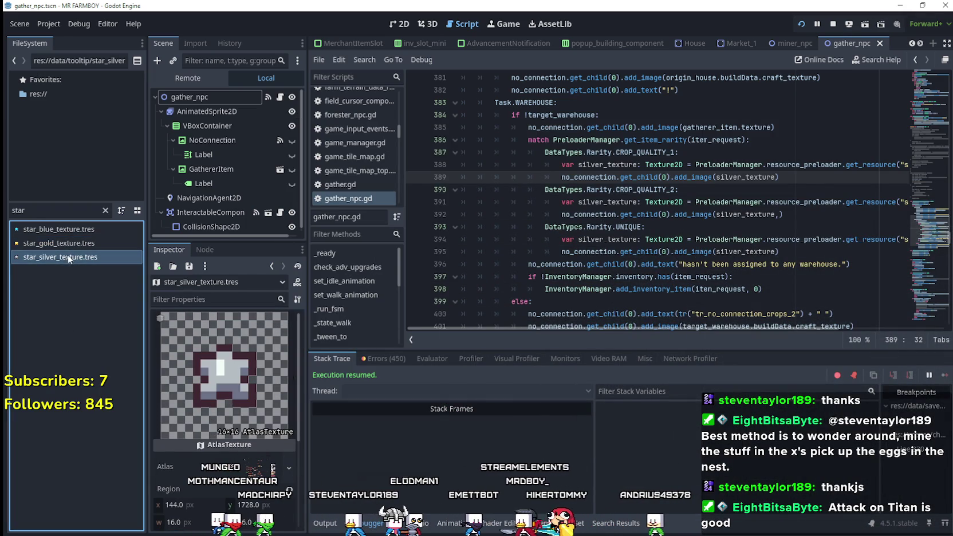
scroll(205, 447, down, 3)
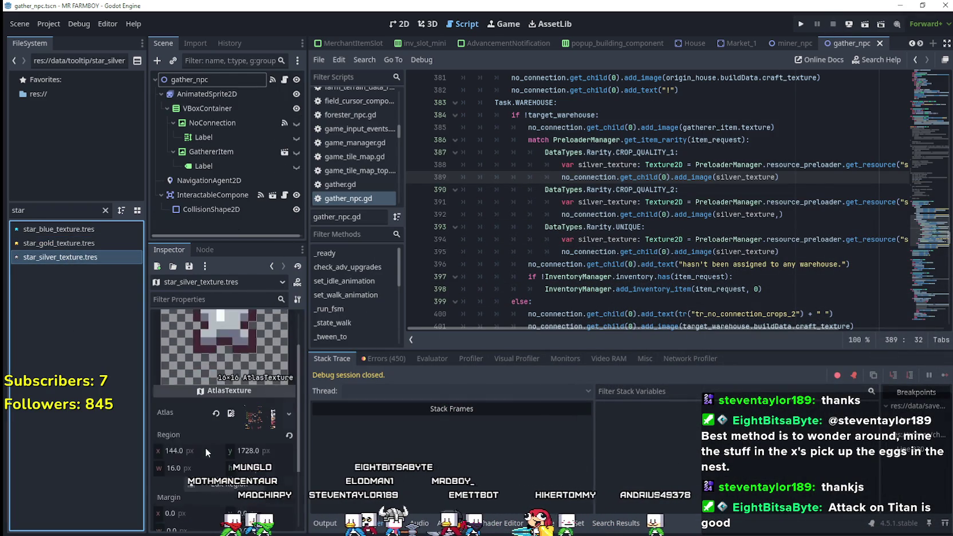
click(221, 428)
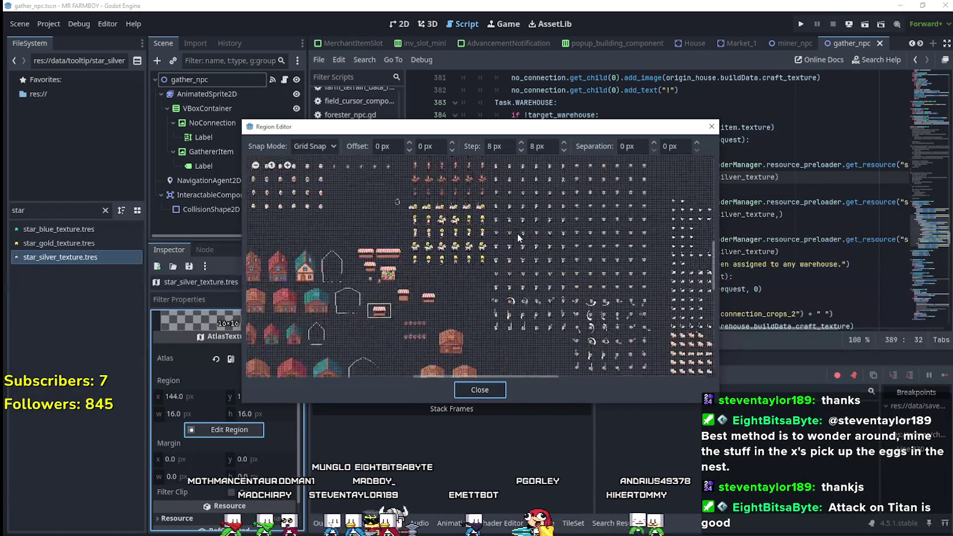
Zoom and pan the Region Editor to locate the silver star, then close it.
scroll(493, 280, up, 5)
scroll(468, 273, down, 5)
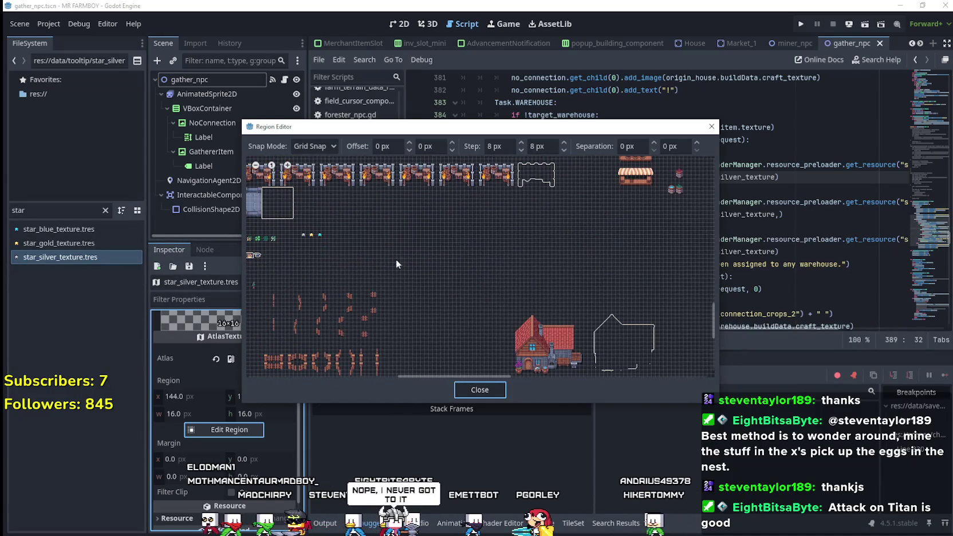
scroll(565, 293, up, 3)
scroll(566, 292, up, 5)
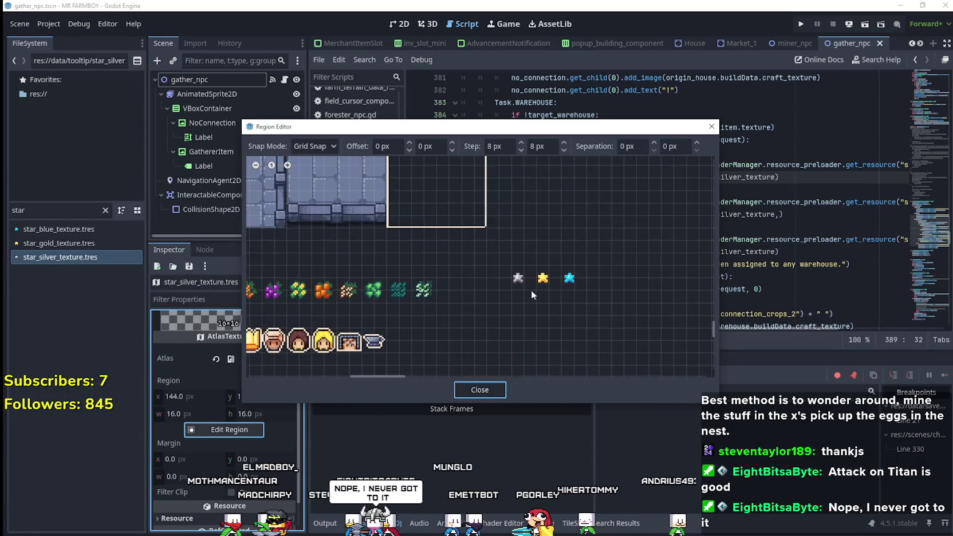
scroll(507, 294, up, 1)
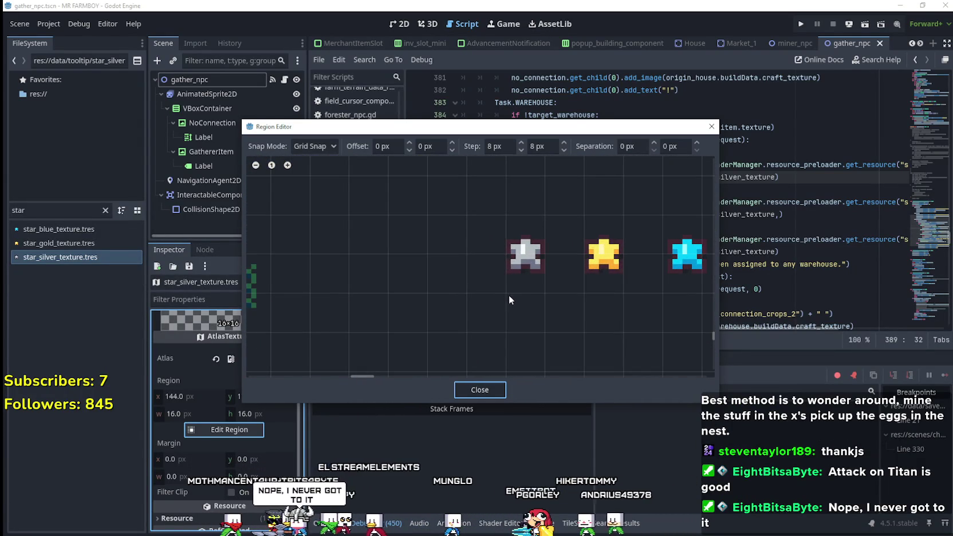
scroll(514, 313, down, 2)
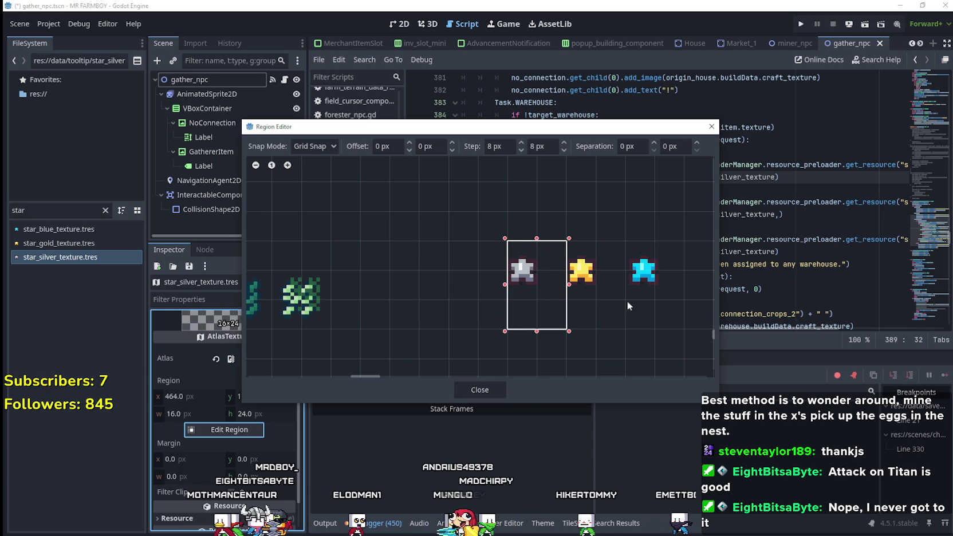
scroll(587, 312, right, 2)
click(481, 393)
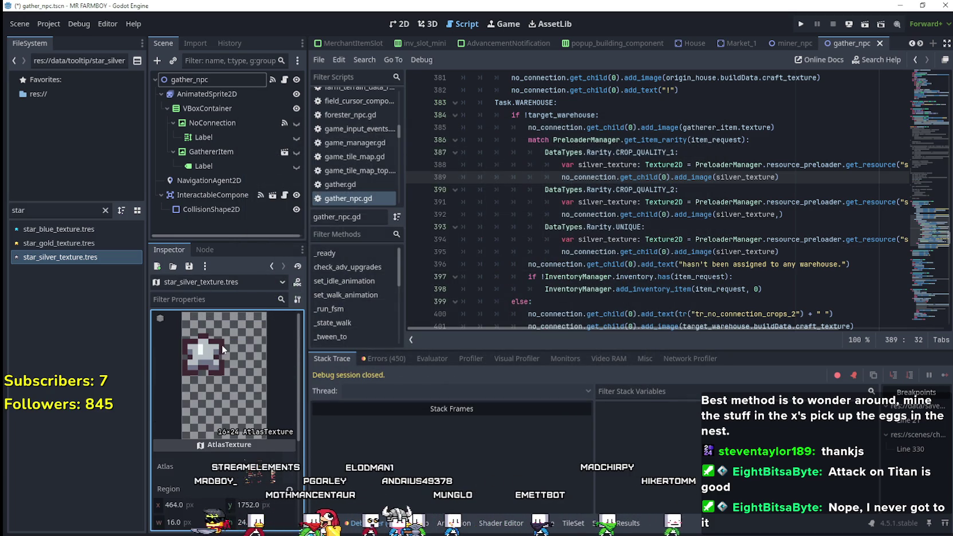
Redraw the silver star region as 8×24 px at 464, 1752 and save the texture.
scroll(222, 348, down, 2)
click(232, 483)
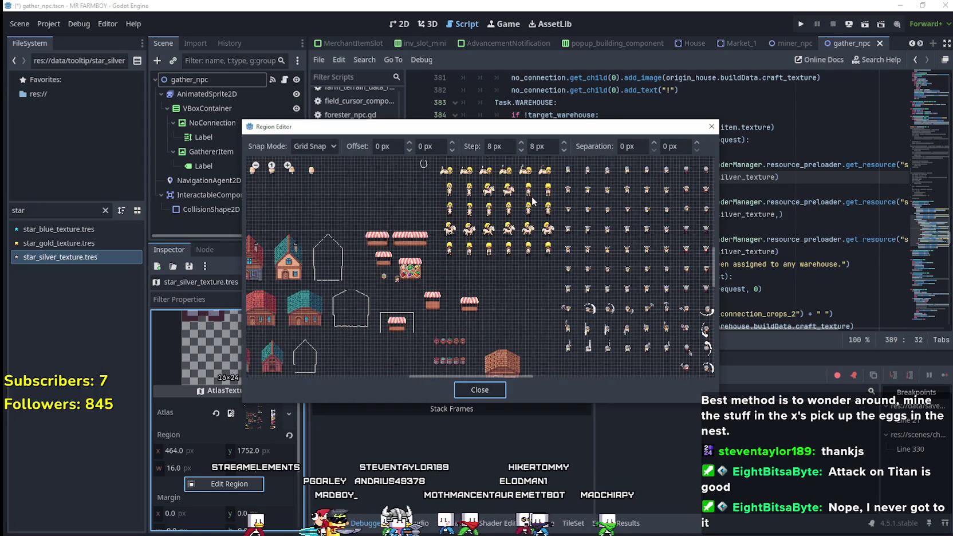
scroll(475, 263, down, 10)
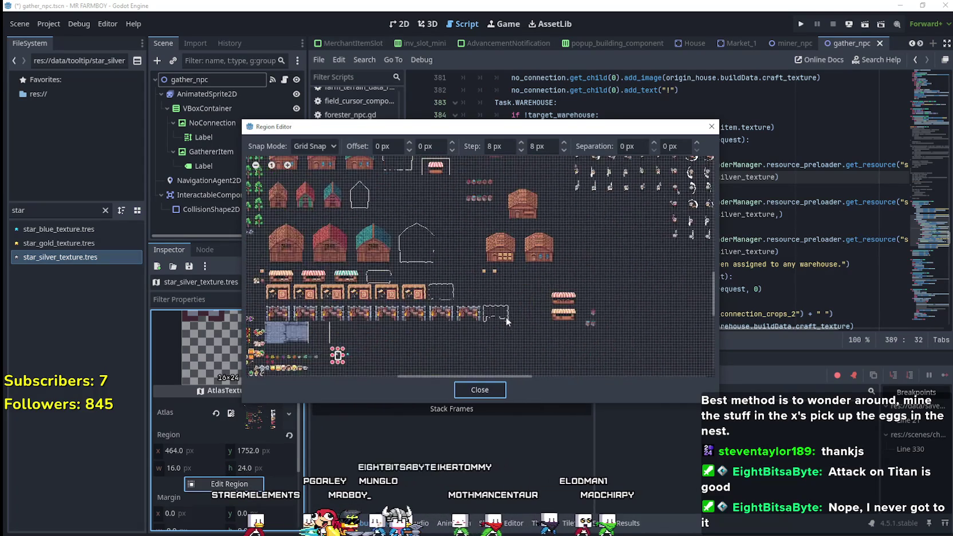
scroll(397, 269, down, 5)
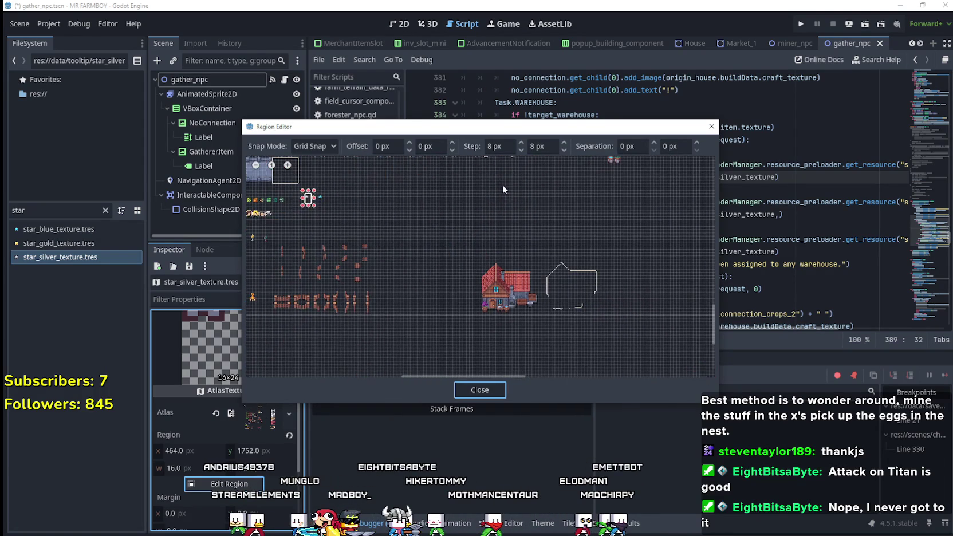
scroll(464, 267, up, 5)
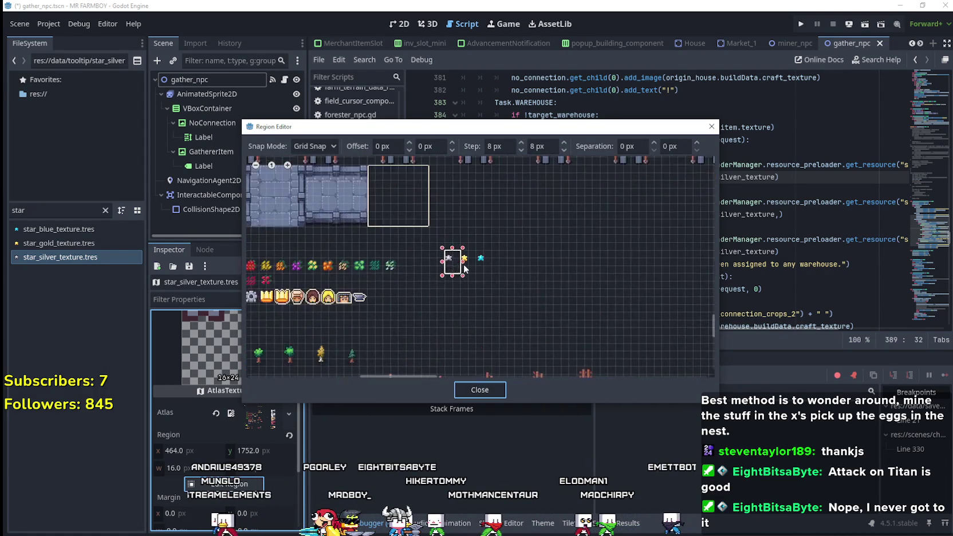
scroll(460, 265, up, 3)
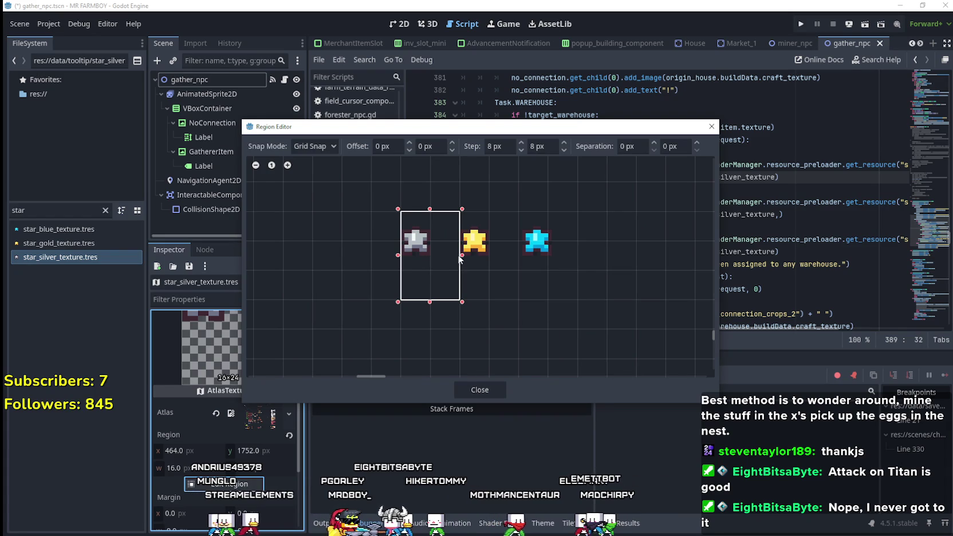
click(480, 389)
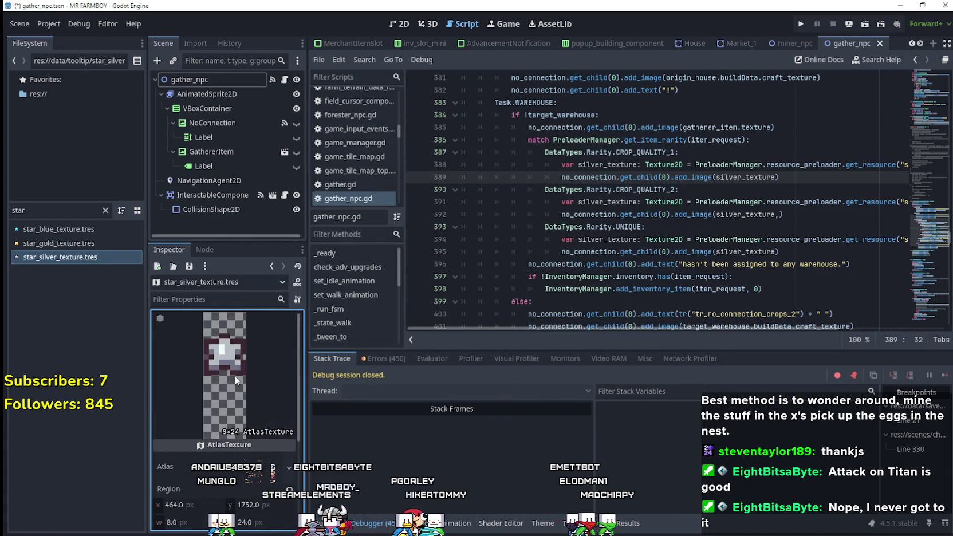
key(ctrl+s)
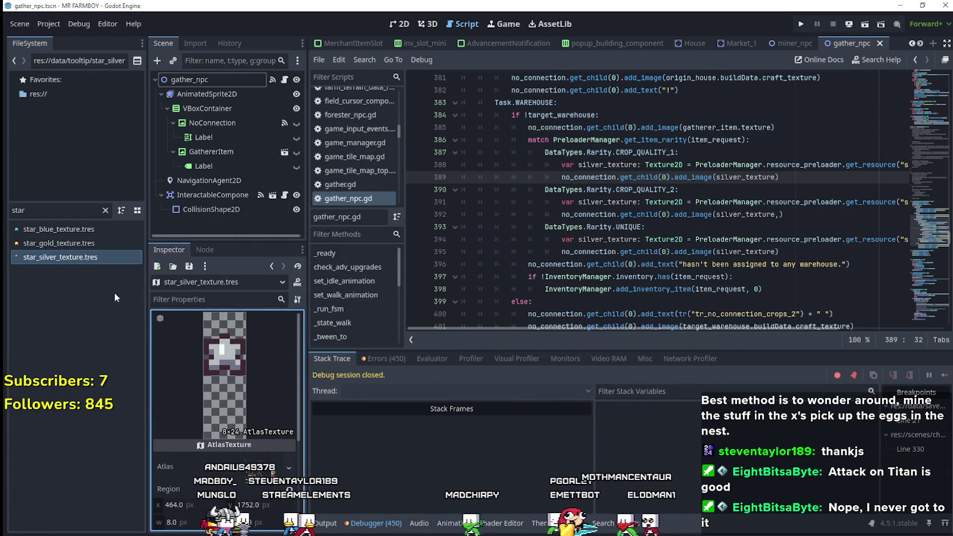
Open star_gold_texture.tres in the Region Editor, zoomed in on the stars.
click(73, 243)
scroll(218, 447, down, 3)
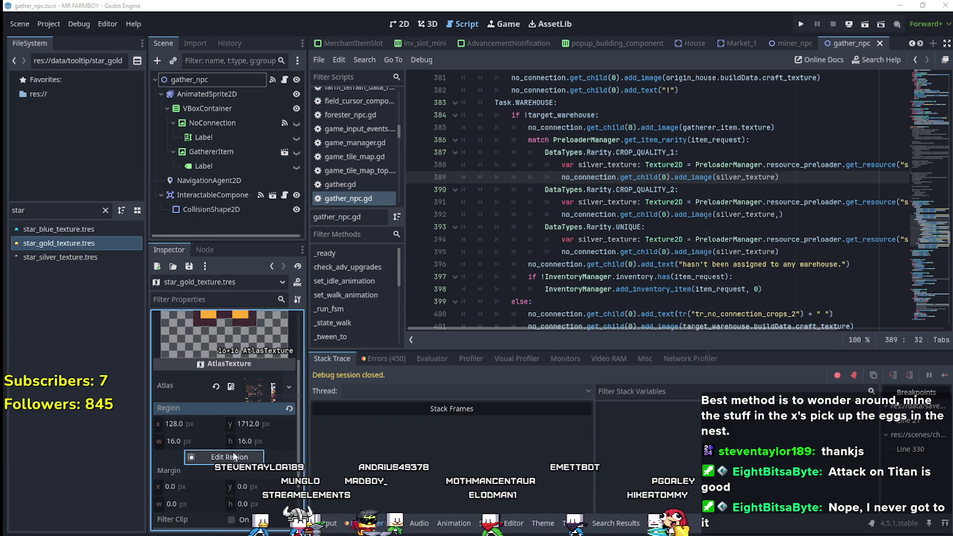
click(223, 456)
scroll(427, 294, down, 6)
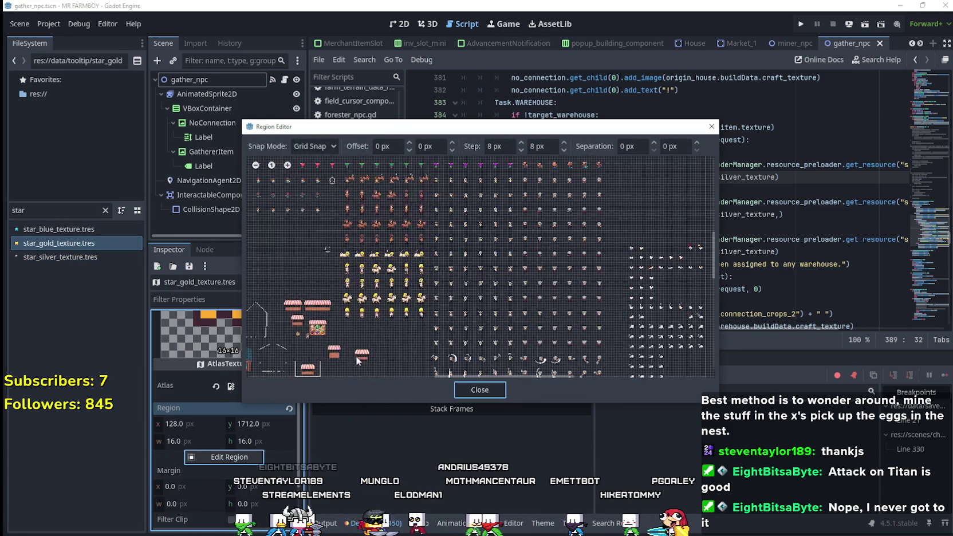
scroll(411, 213, down, 5)
scroll(325, 224, up, 5)
scroll(337, 230, up, 3)
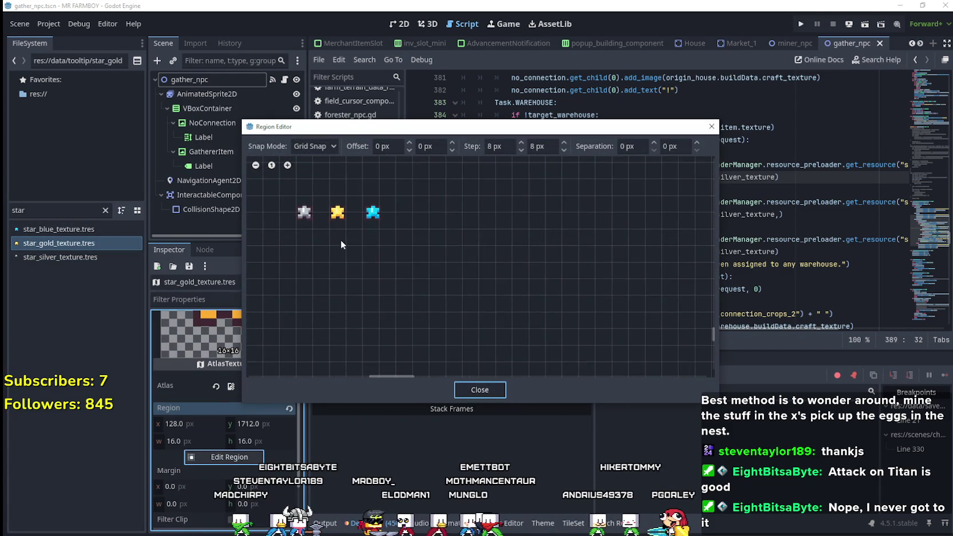
Frame the gold star with an 8×24 px region at 480, 1752.
drag(339, 241, 428, 278)
scroll(435, 277, up, 2)
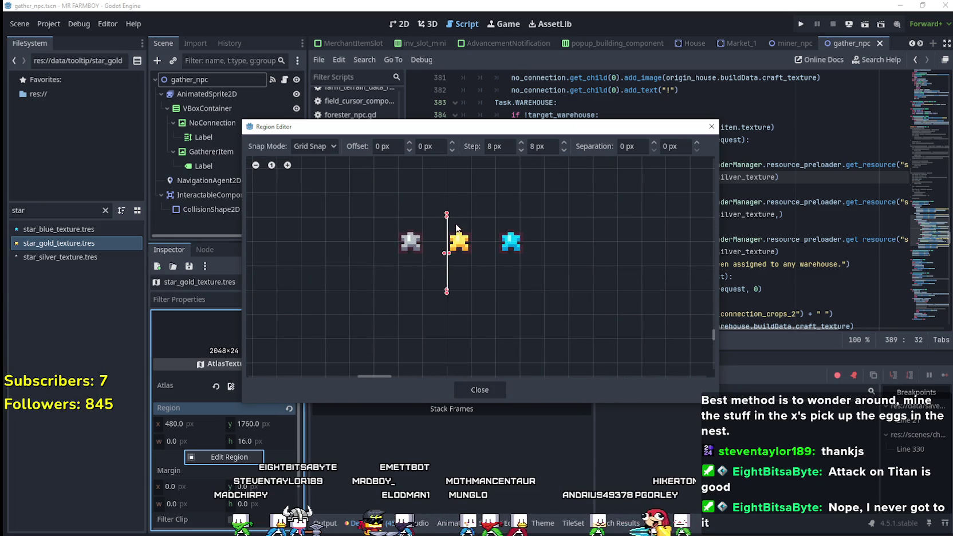
scroll(484, 271, up, 1)
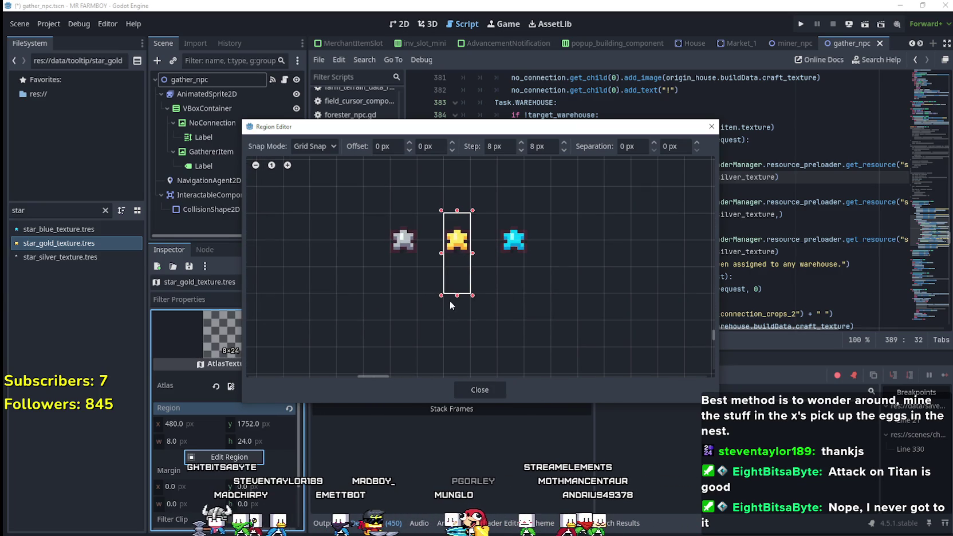
drag(459, 308, 460, 296)
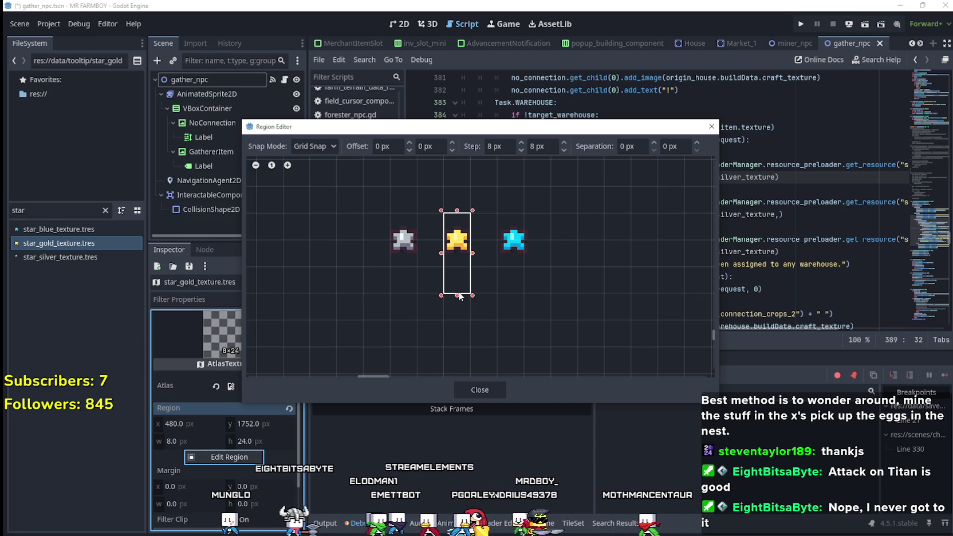
click(475, 388)
Save the gold star change, then open star_blue_texture.tres in the Region Editor, zoomed on the stars.
key(ctrl+s)
click(101, 256)
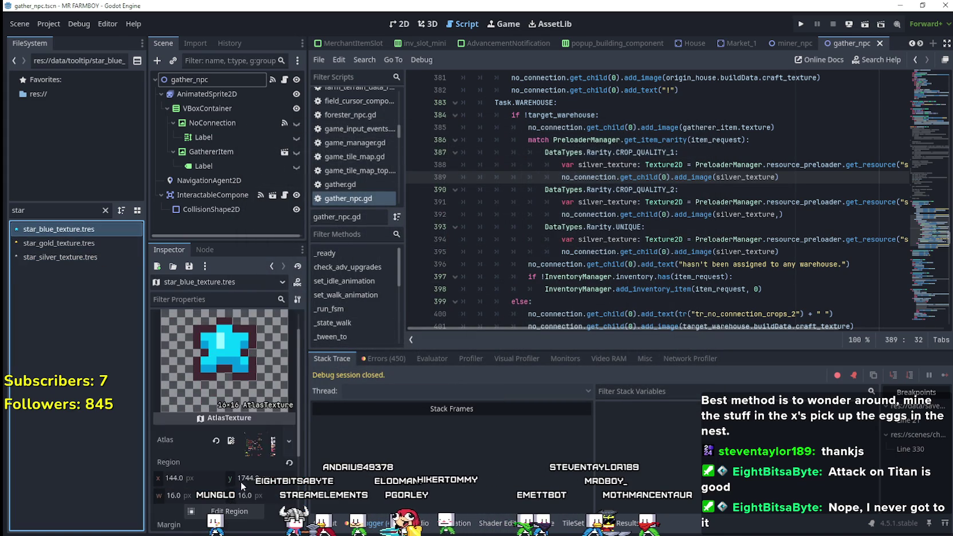
scroll(240, 482, down, 2)
click(238, 457)
scroll(434, 246, down, 6)
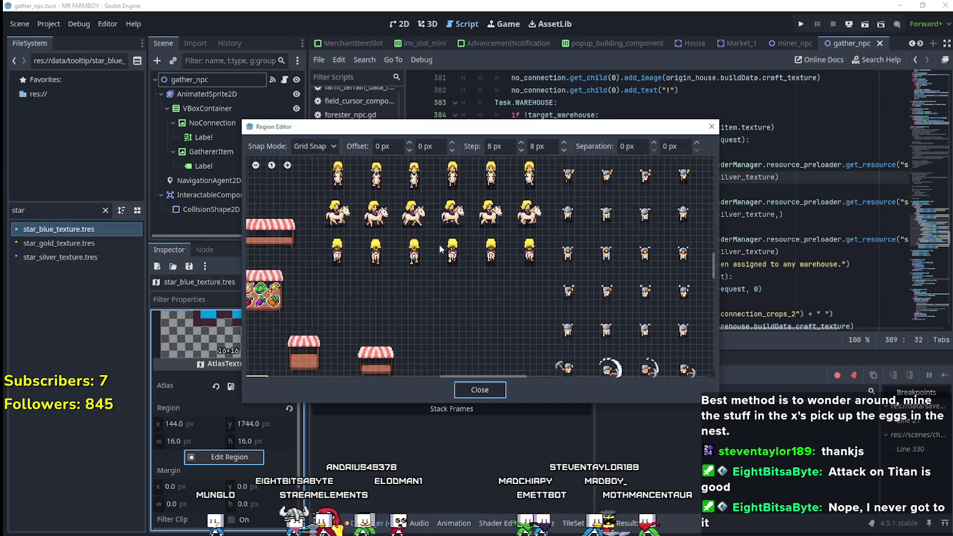
scroll(582, 359, up, 3)
scroll(435, 360, up, 5)
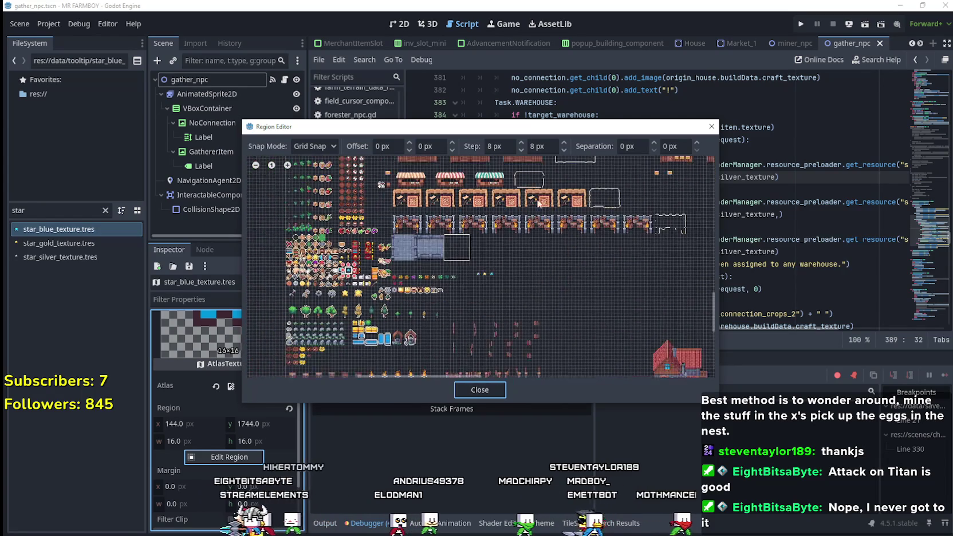
scroll(516, 300, up, 5)
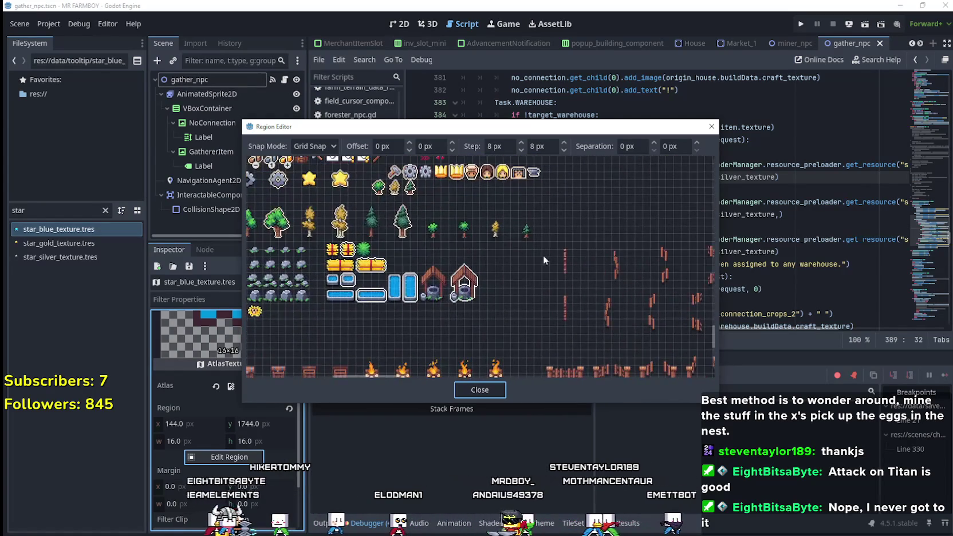
scroll(523, 270, up, 6)
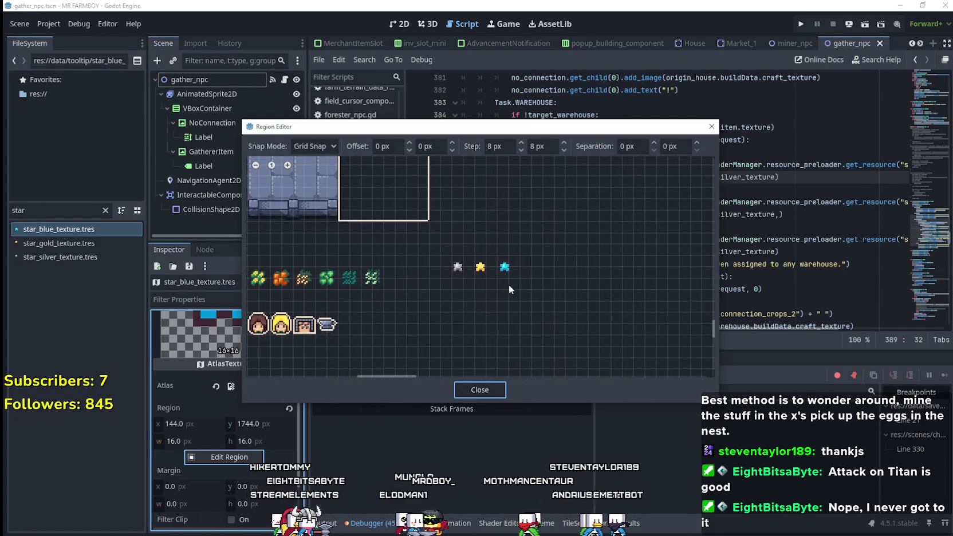
Frame the cyan star with an 8×24 px region at 496, 1752 and save.
drag(506, 290, 511, 232)
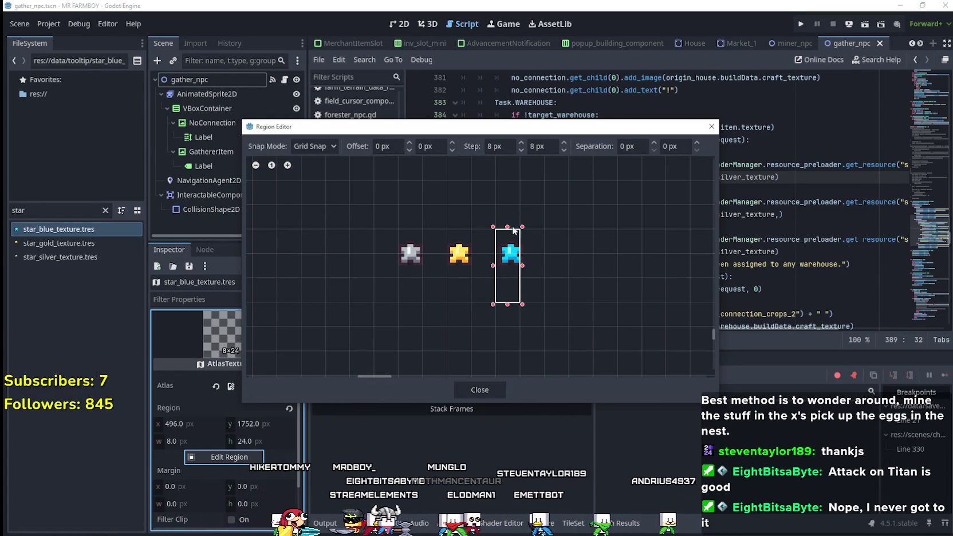
scroll(540, 260, up, 3)
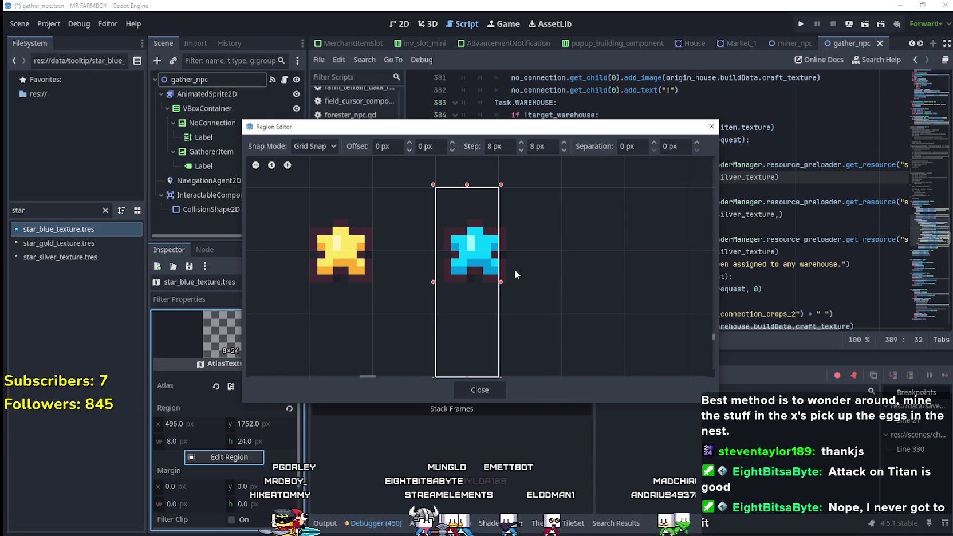
scroll(603, 279, down, 3)
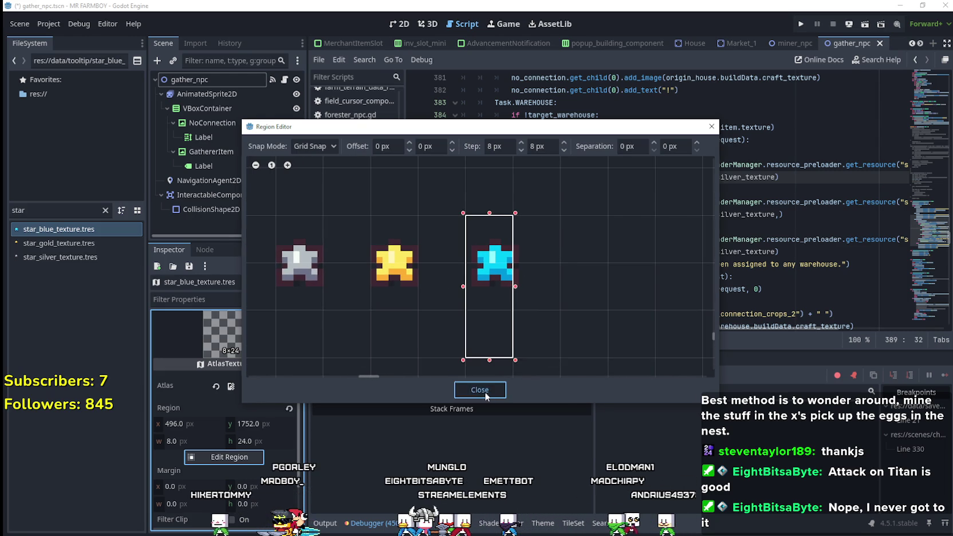
click(486, 392)
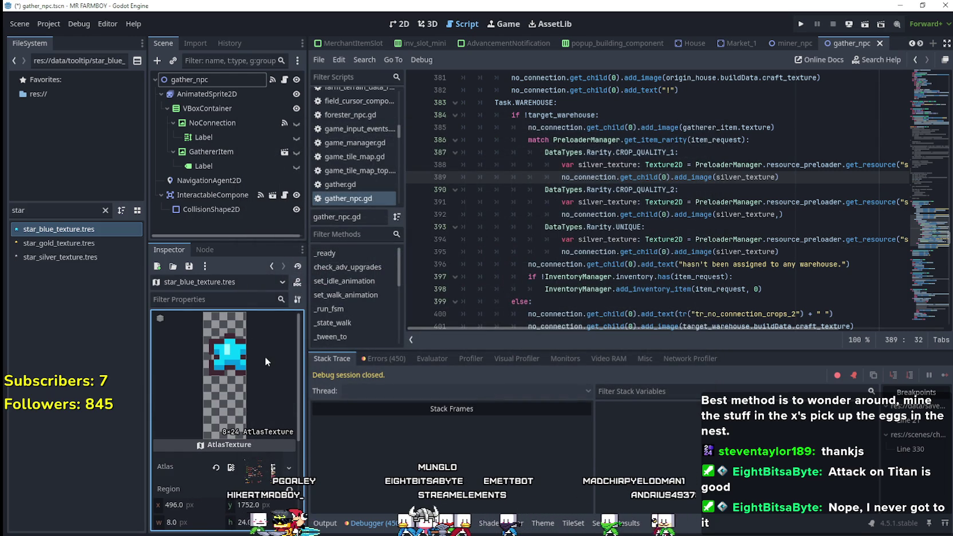
key(End)
key(ctrl+s)
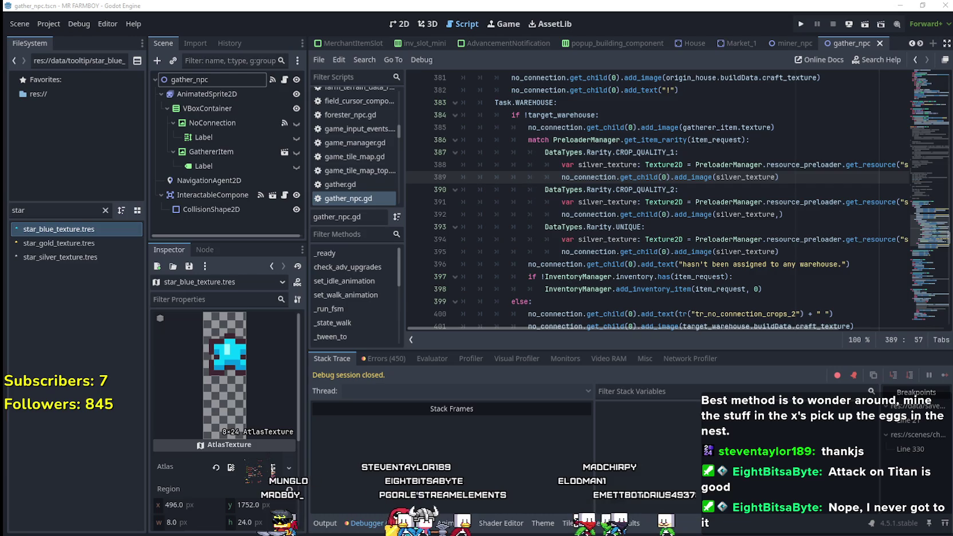
key(alt+Tab)
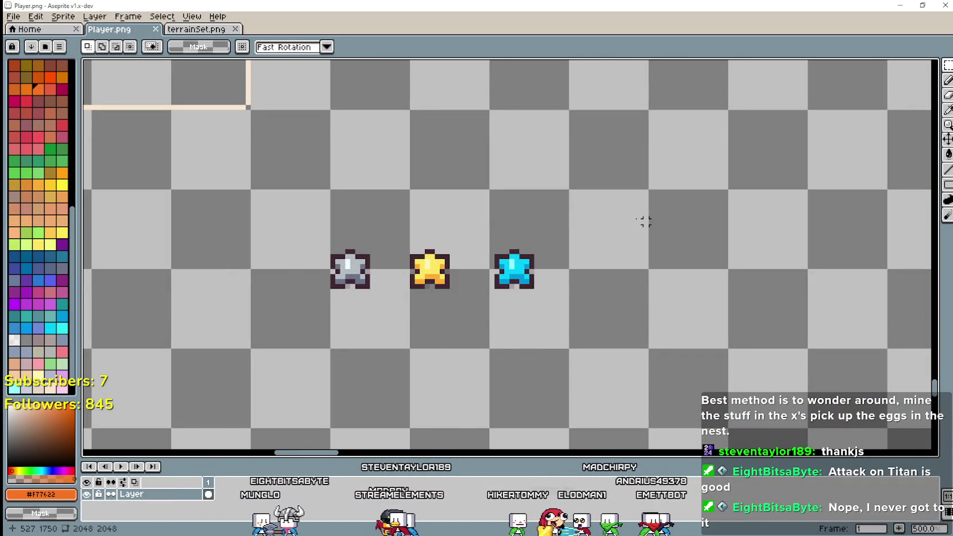
Shift the cyan star one pixel left in Player.png, save it, and close Aseprite.
key(Left)
key(ctrl+s)
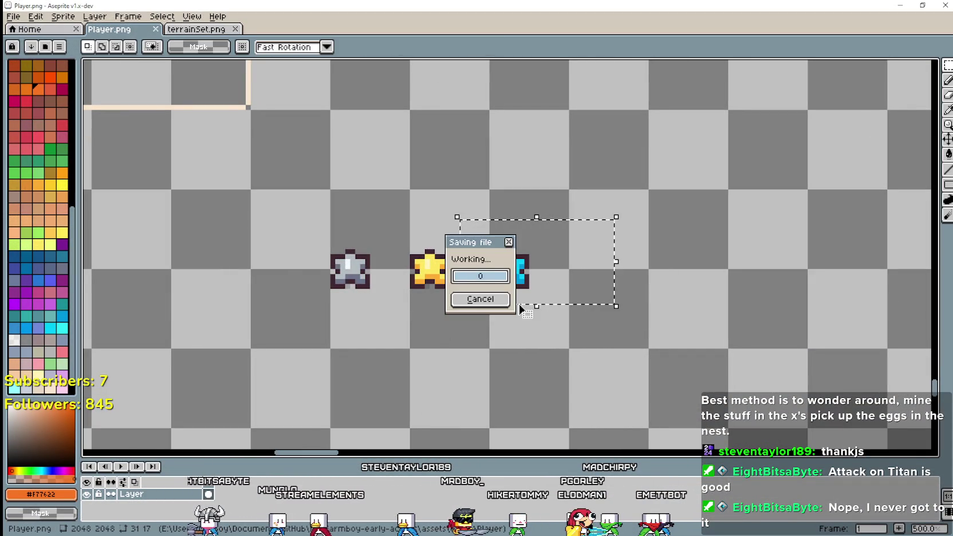
click(942, 10)
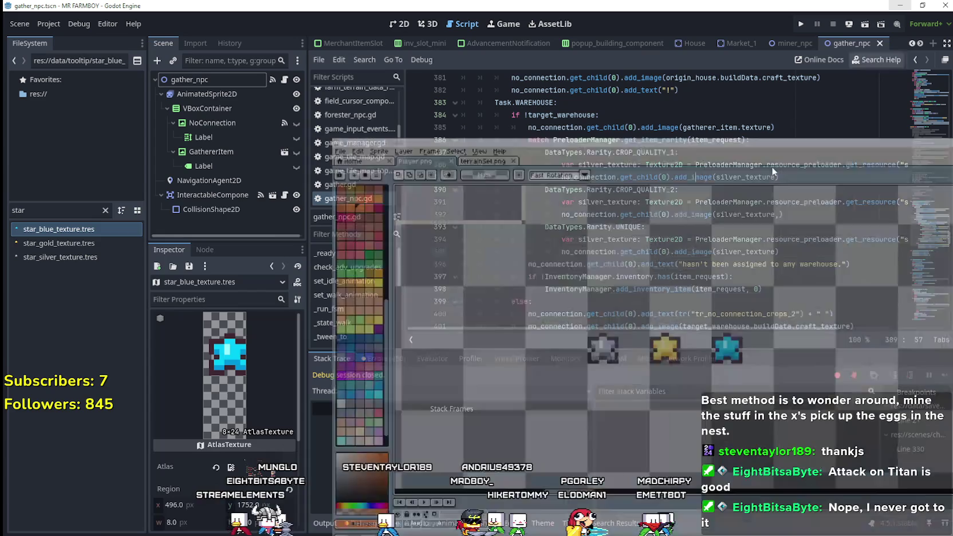
Put the caret on line 395 of gather_npc.gd, run the game, and load Save 2.
click(635, 256)
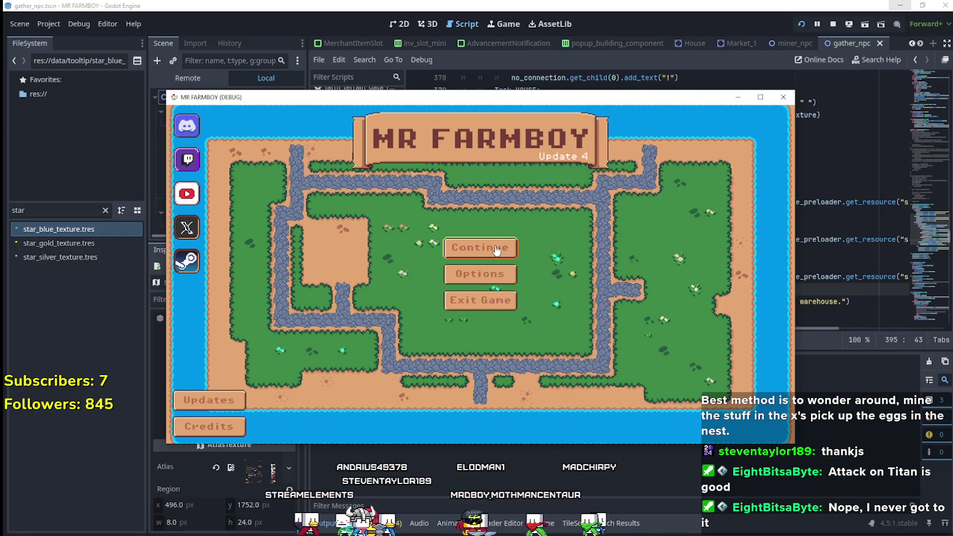
click(498, 248)
scroll(526, 287, up, 1)
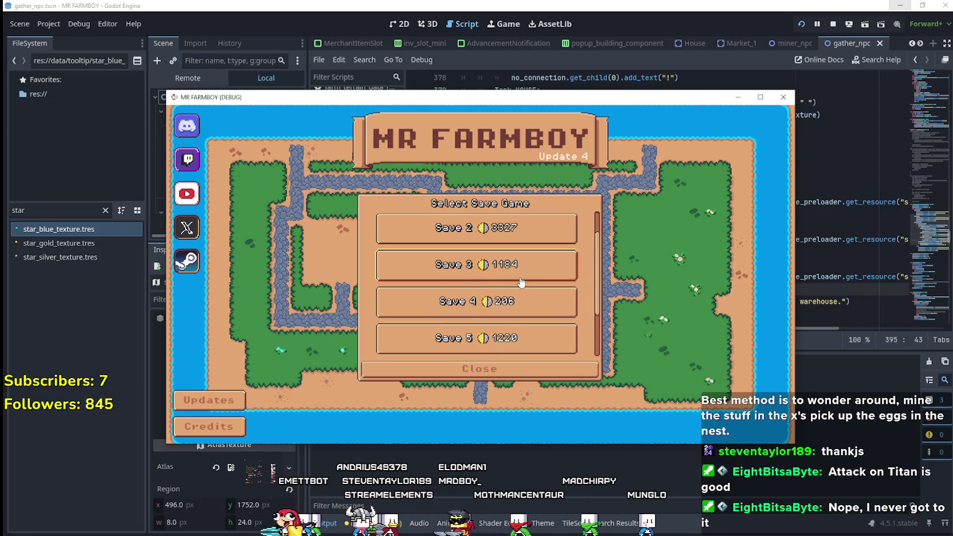
click(444, 245)
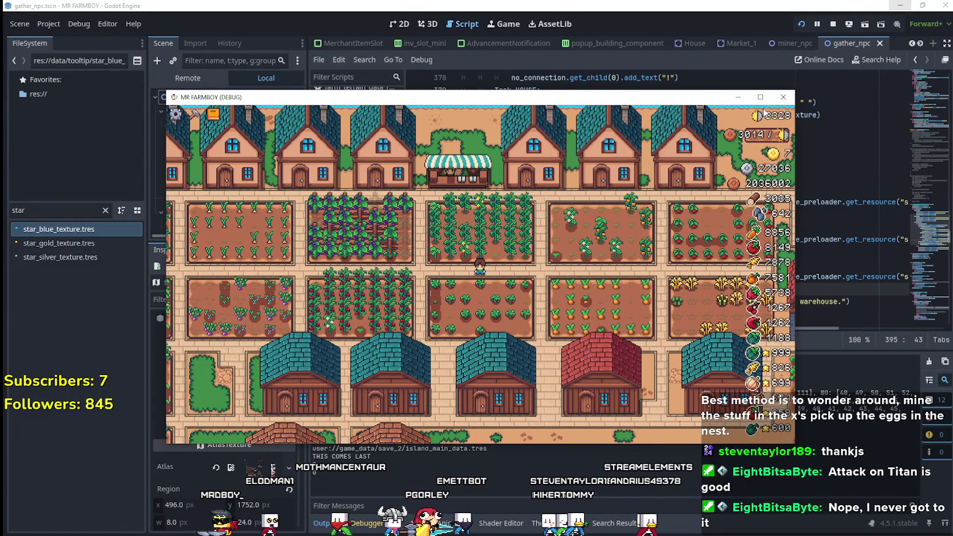
Maximize the MR FARMBOY game window, zoom out the farm view, and bring up Steam's downloads list.
click(759, 97)
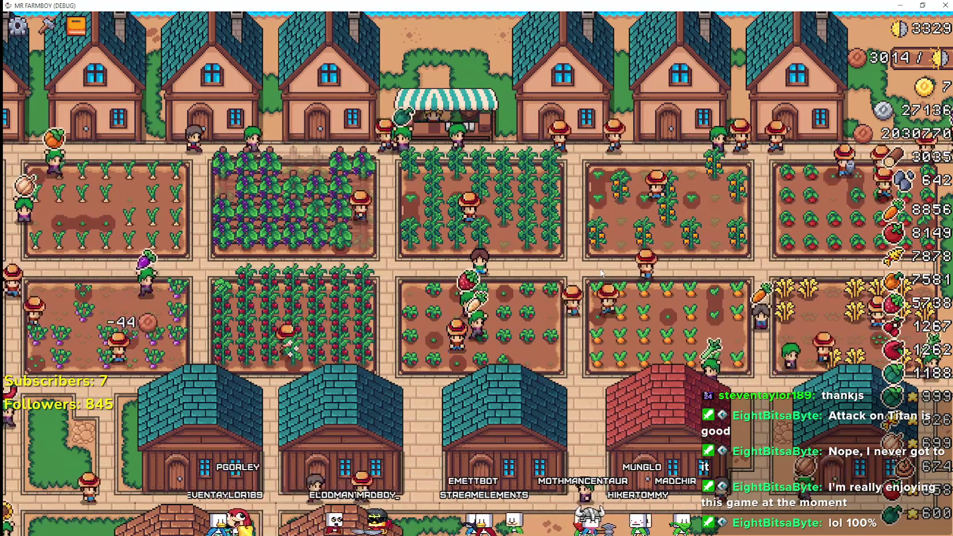
scroll(604, 289, down, 3)
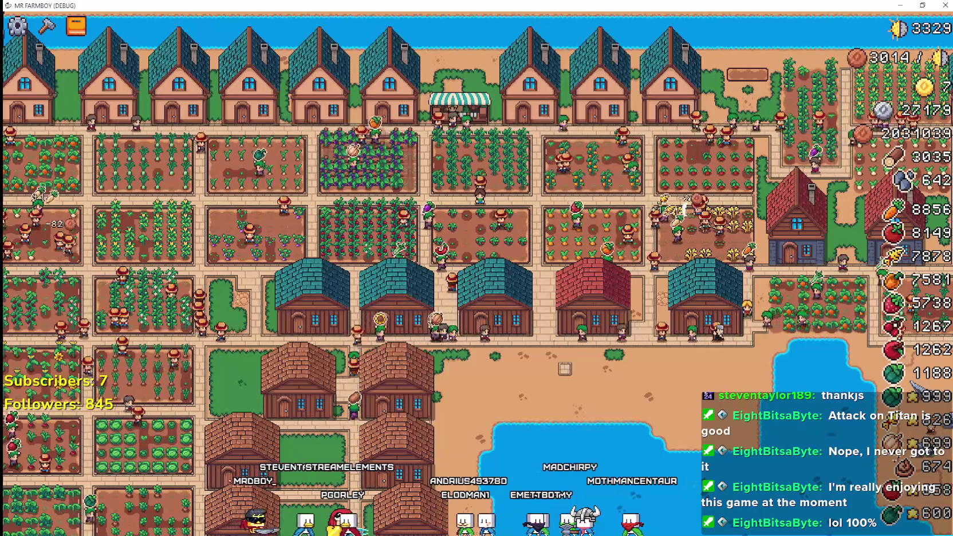
key(alt+Tab)
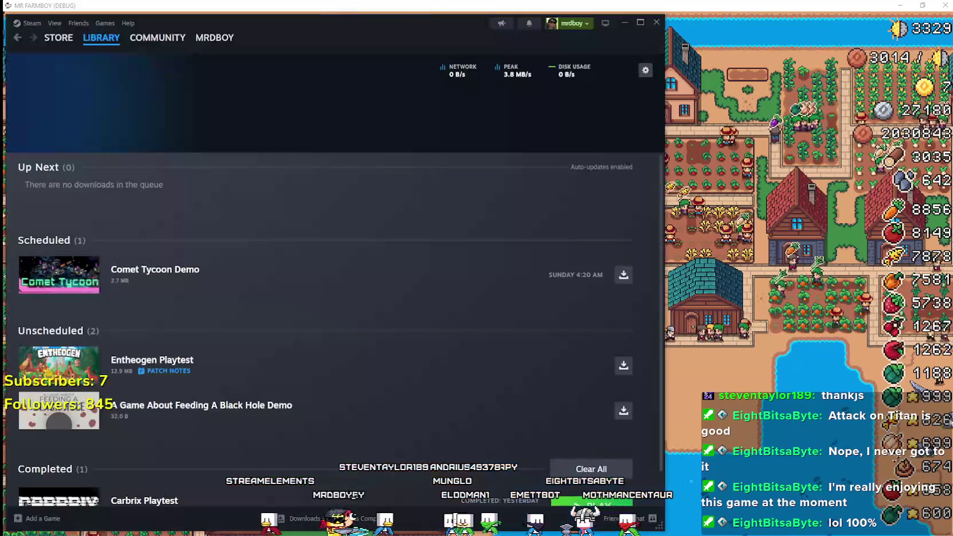
Move the Steam window and browse the Solo Leveling: ARISE OVERDRIVE store page screenshots.
drag(372, 24, 493, 14)
click(178, 30)
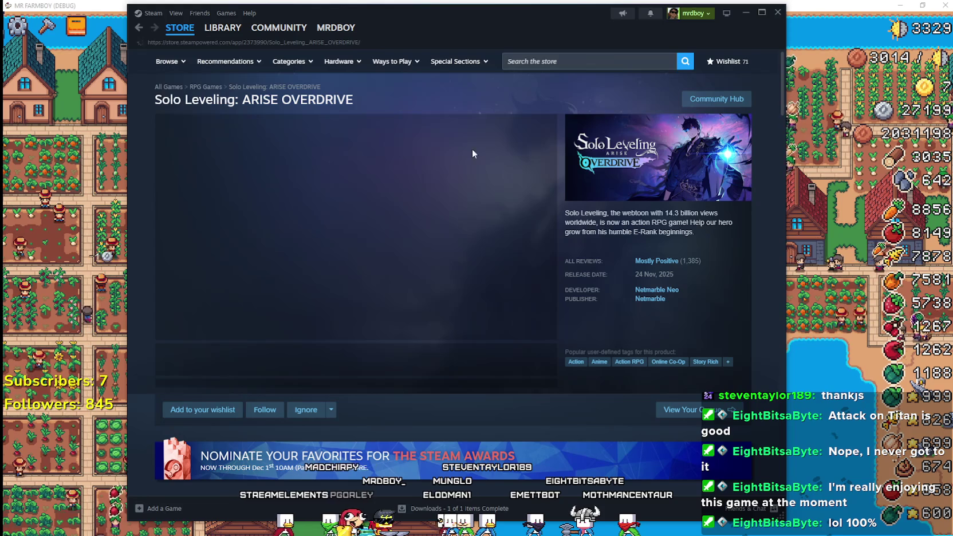
scroll(440, 353, down, 3)
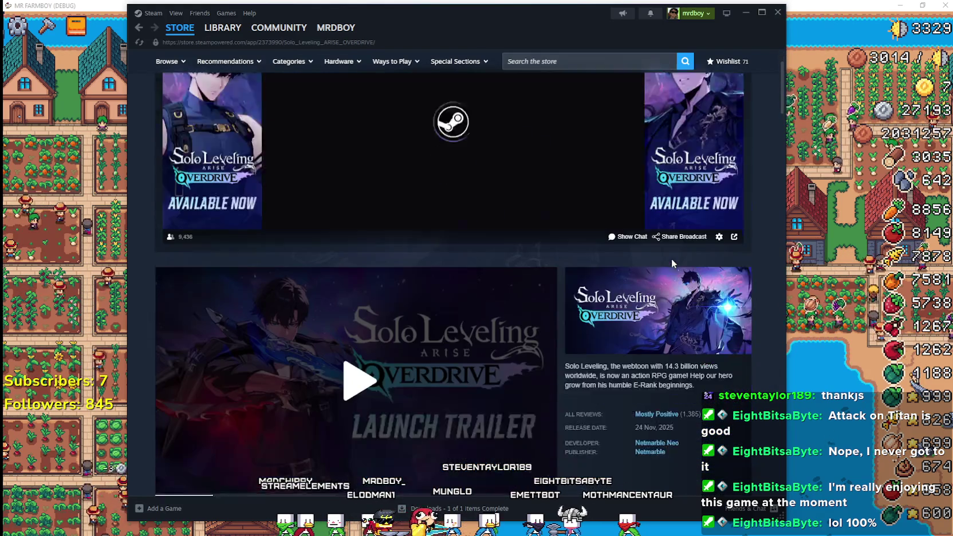
click(482, 423)
scroll(643, 265, up, 3)
Open the game's Community Hub and view one community screenshot full size.
click(708, 106)
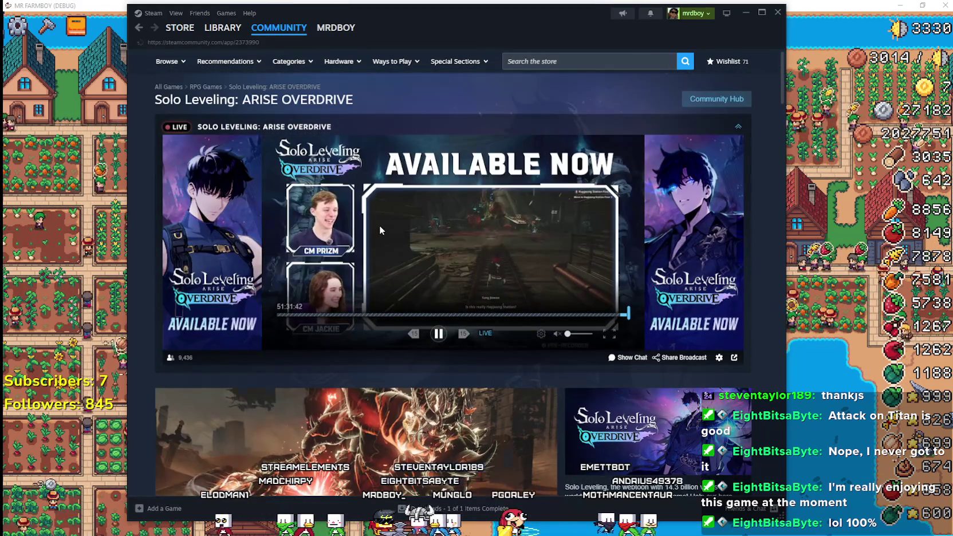
scroll(685, 264, down, 5)
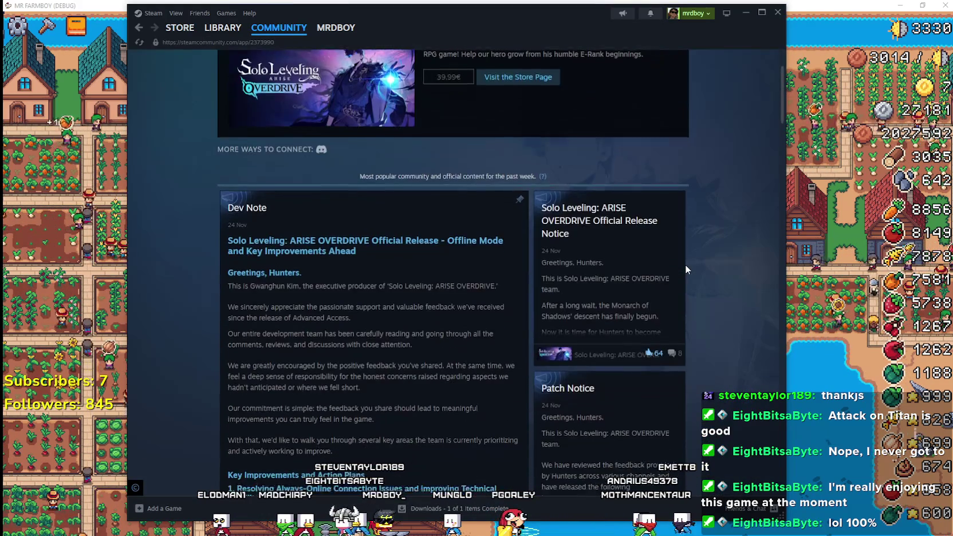
scroll(687, 270, down, 4)
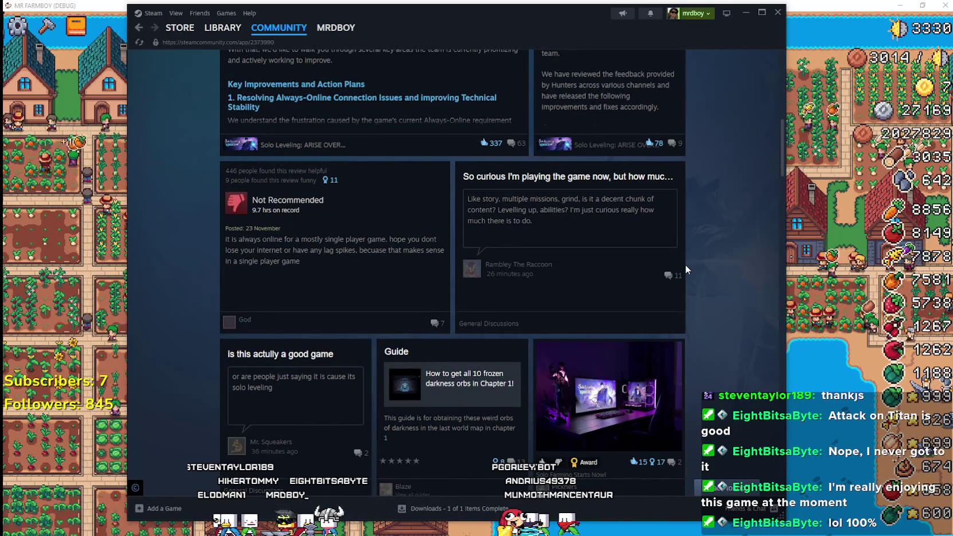
scroll(685, 264, down, 3)
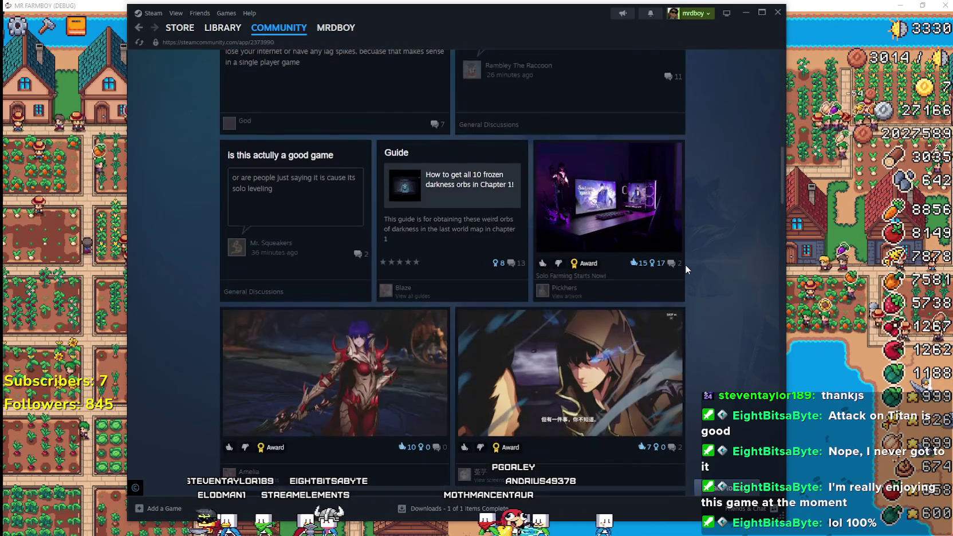
scroll(757, 275, down, 1)
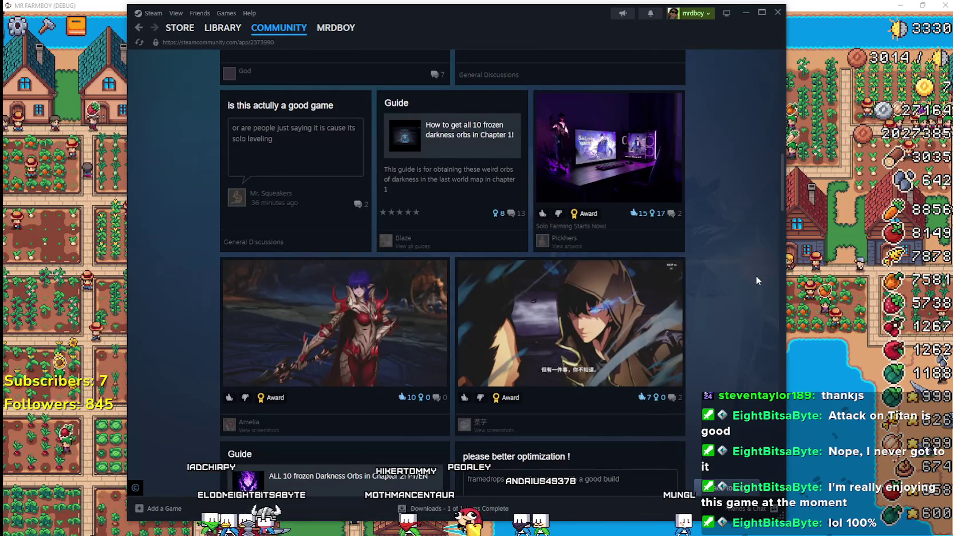
scroll(756, 276, down, 1)
click(515, 311)
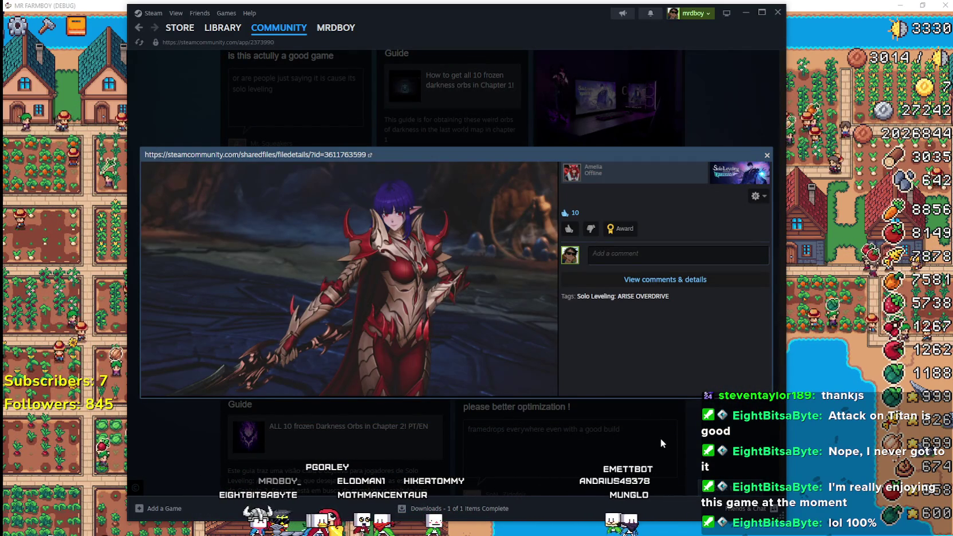
click(688, 426)
Scroll through the Community Hub's reviews and screenshots, then minimize Steam.
scroll(676, 412, down, 7)
scroll(639, 373, down, 10)
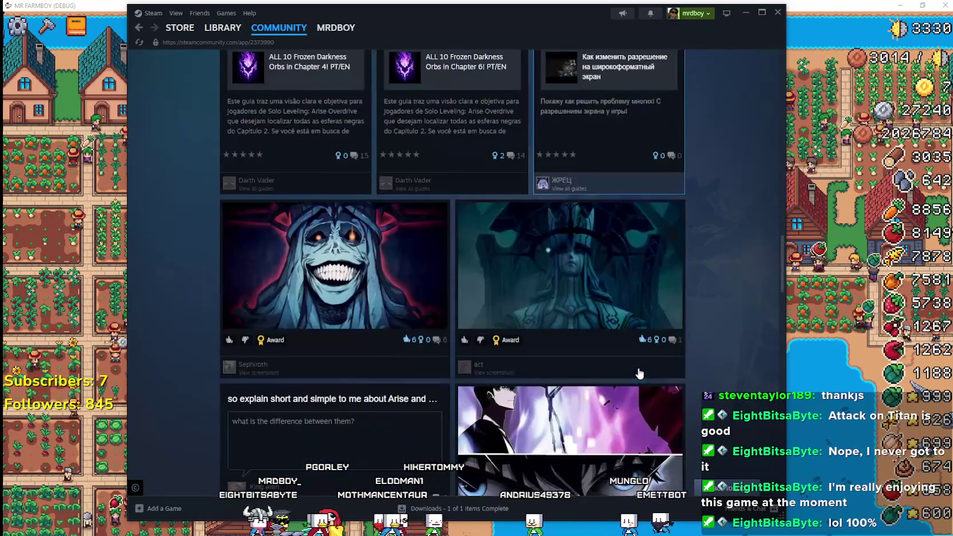
scroll(639, 371, down, 10)
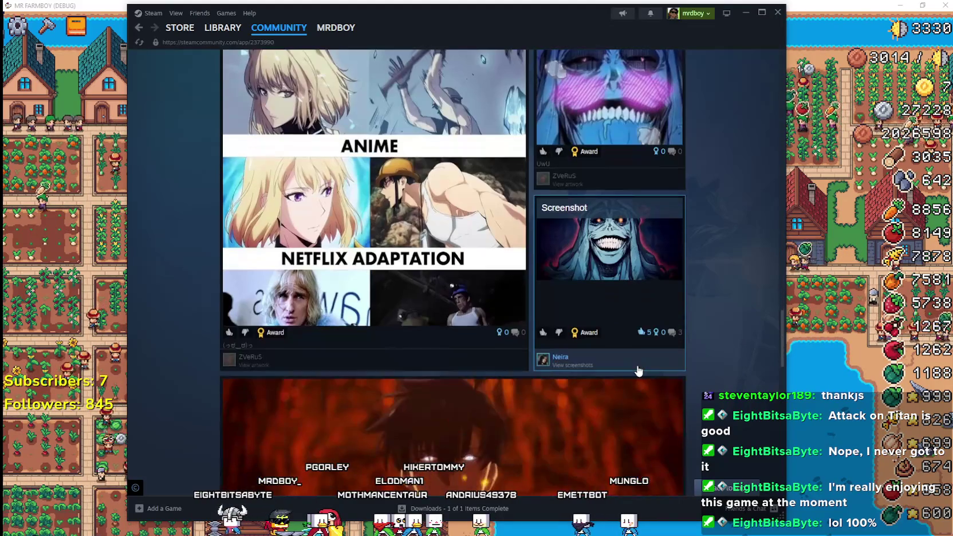
scroll(639, 371, down, 3)
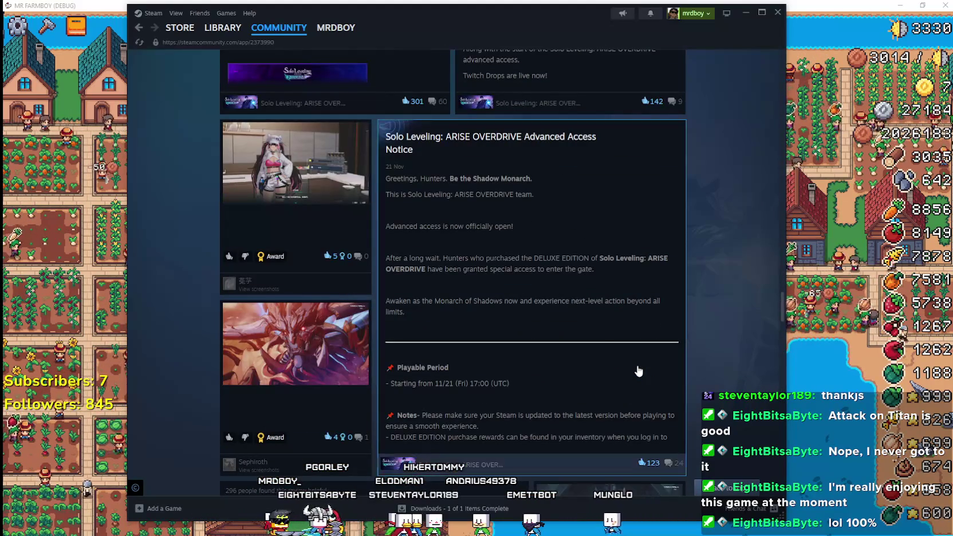
scroll(640, 372, down, 10)
scroll(640, 371, down, 7)
scroll(639, 371, down, 5)
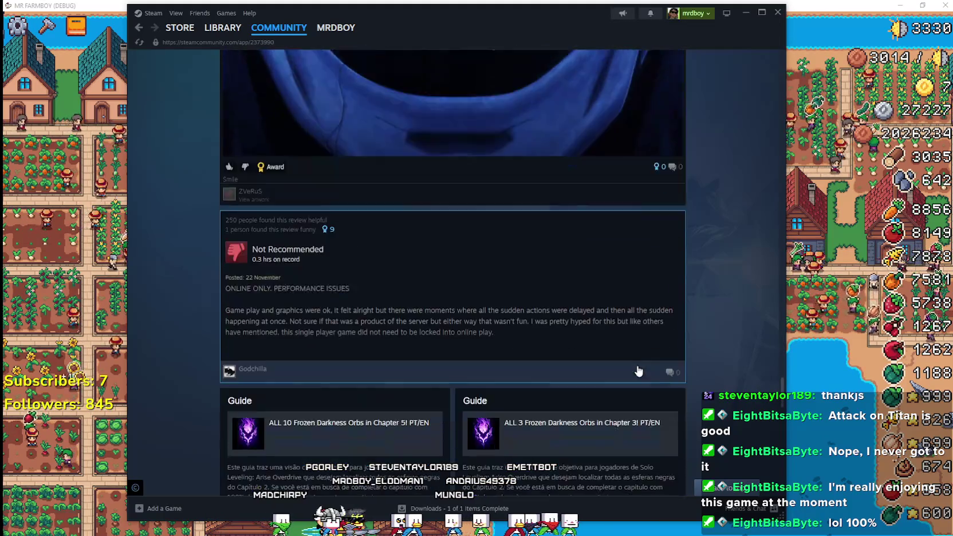
scroll(639, 372, down, 4)
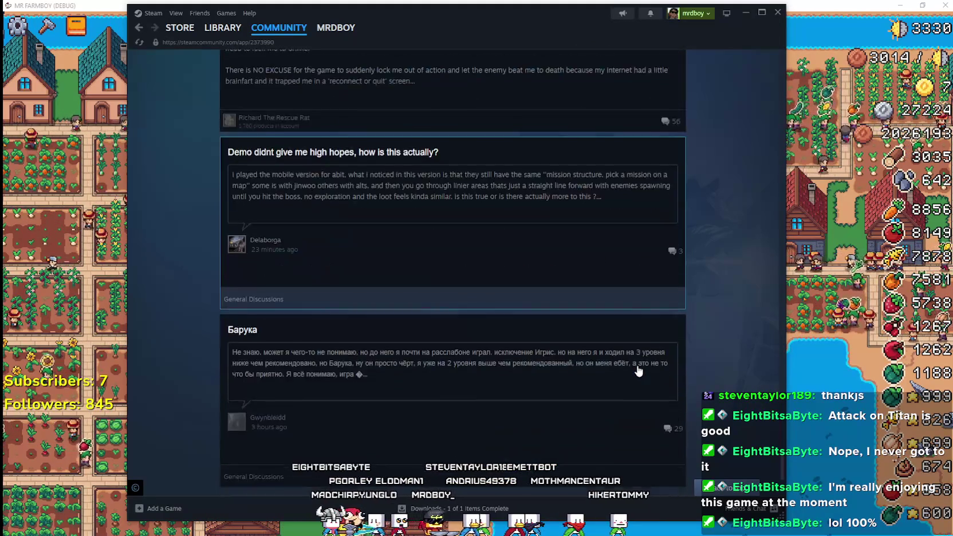
scroll(772, 279, up, 2)
scroll(765, 293, down, 3)
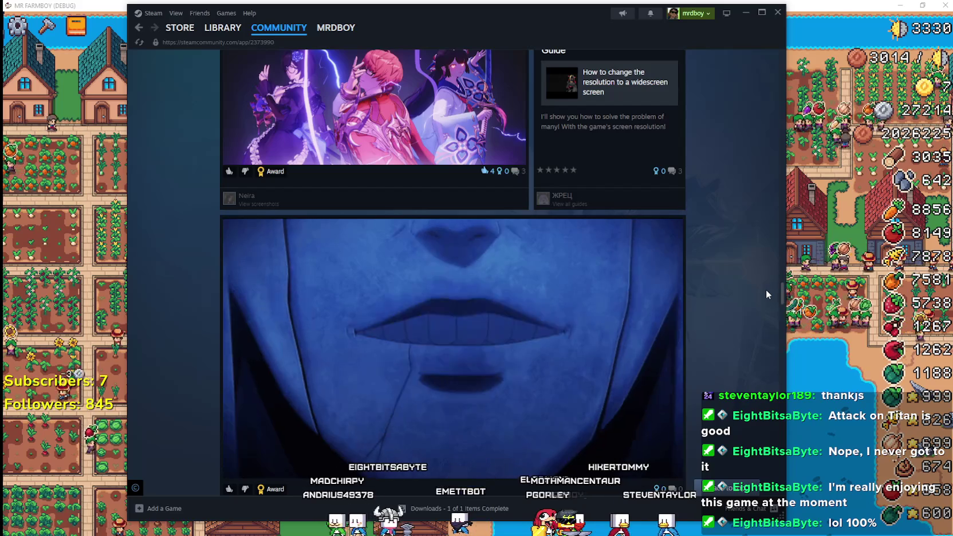
scroll(768, 281, up, 10)
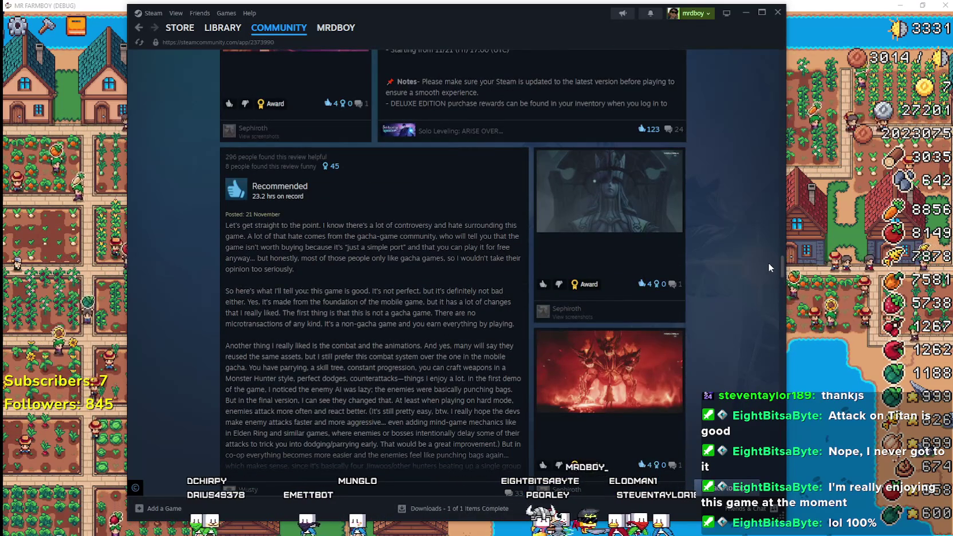
scroll(758, 281, down, 8)
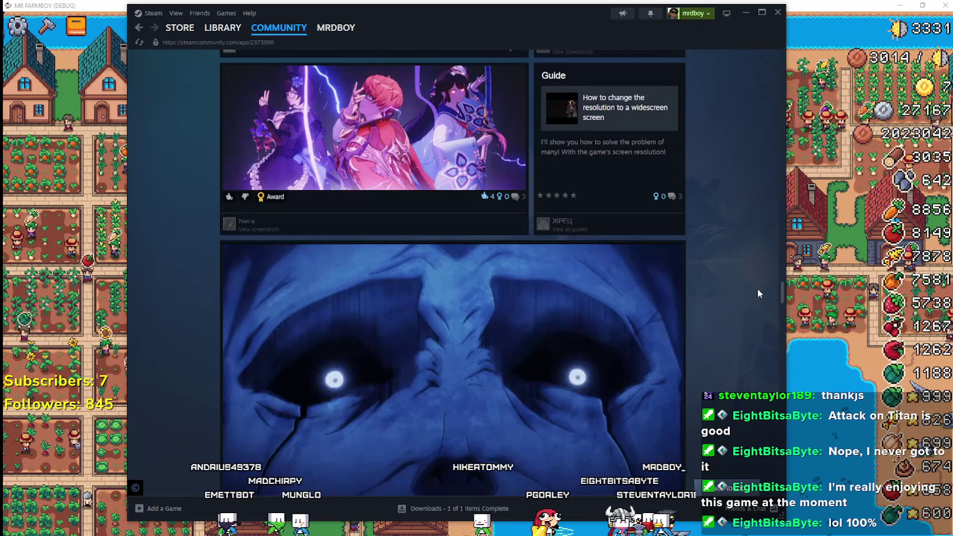
scroll(751, 295, down, 10)
scroll(741, 352, down, 10)
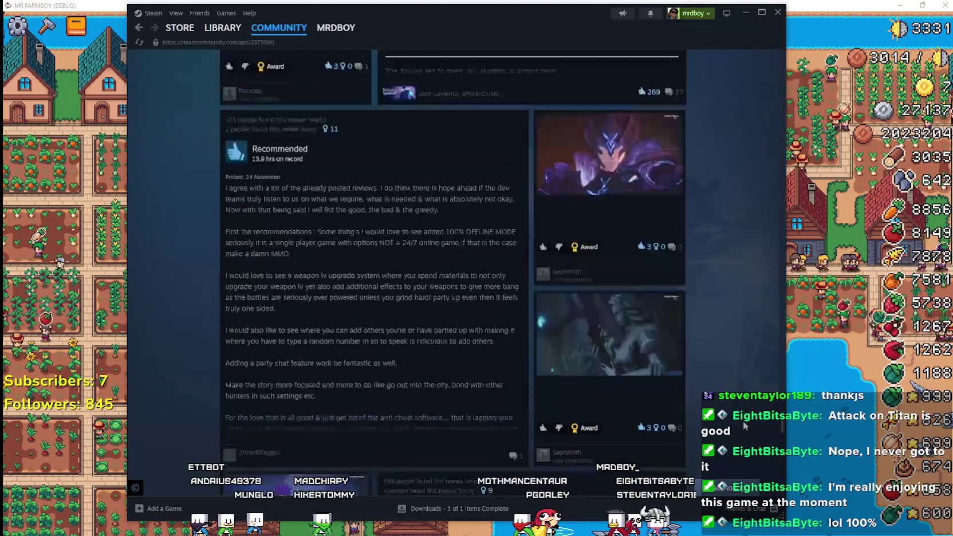
scroll(743, 425, down, 10)
scroll(743, 432, down, 10)
scroll(667, 381, down, 1)
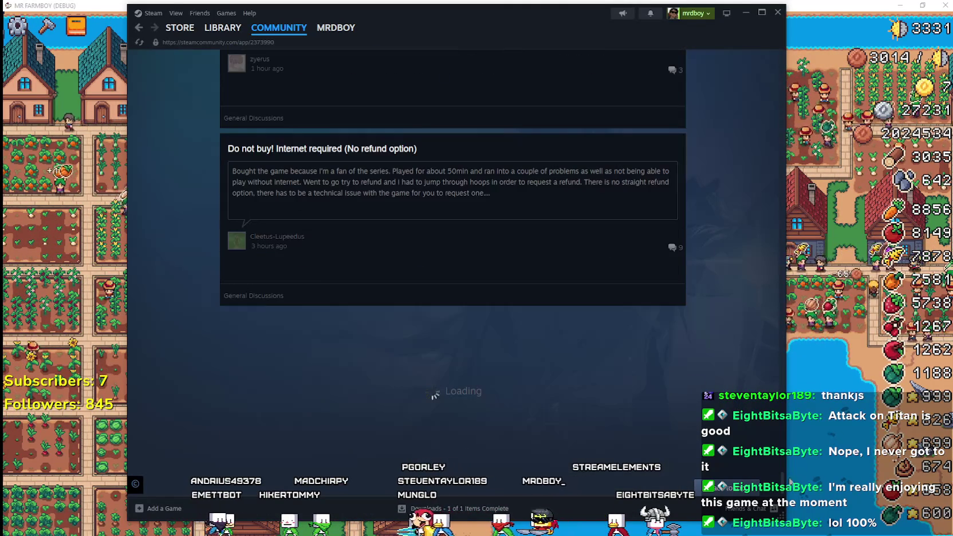
scroll(768, 426, down, 2)
scroll(769, 427, down, 15)
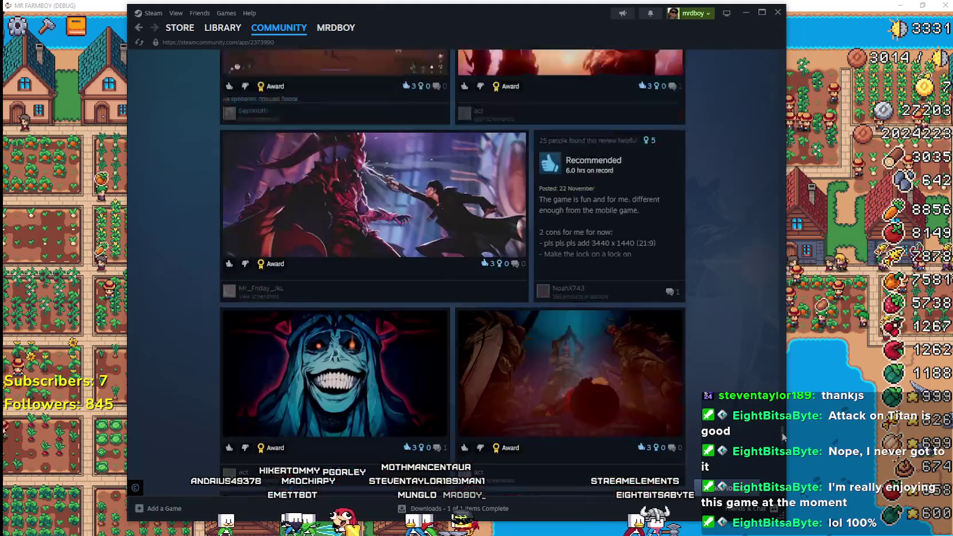
scroll(747, 392, up, 2)
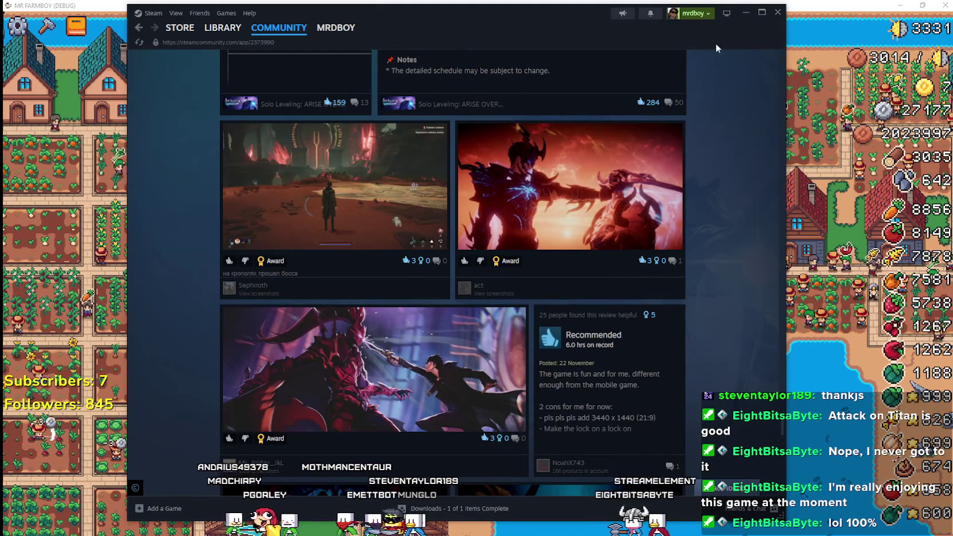
click(802, 5)
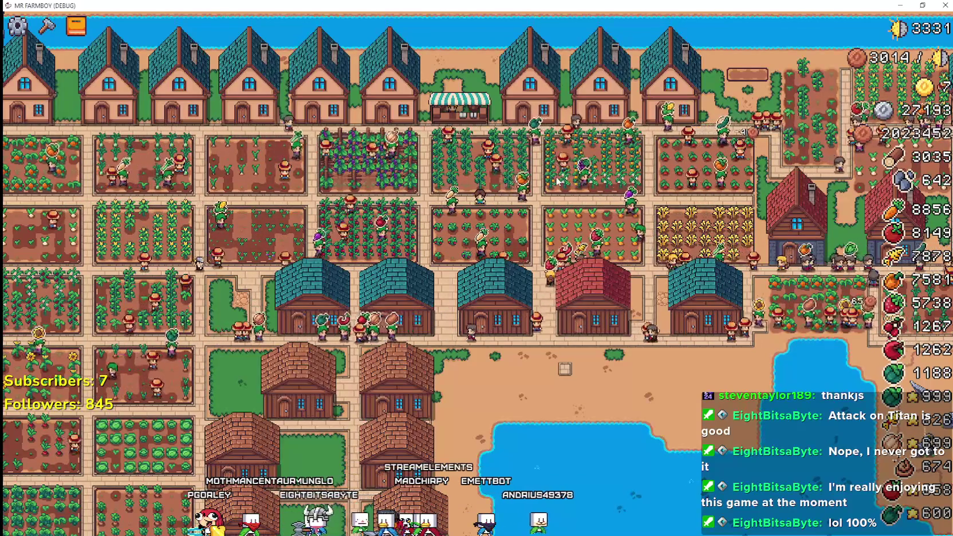
Zoom in on the farm to watch the NPC warehouse popup, then bring up Steam and Aseprite.
scroll(557, 181, up, 3)
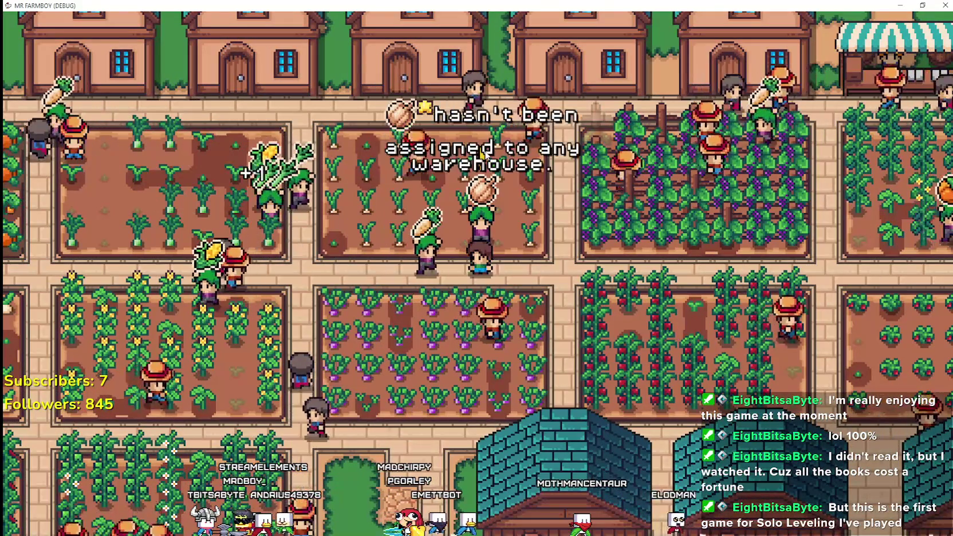
key(alt+Tab)
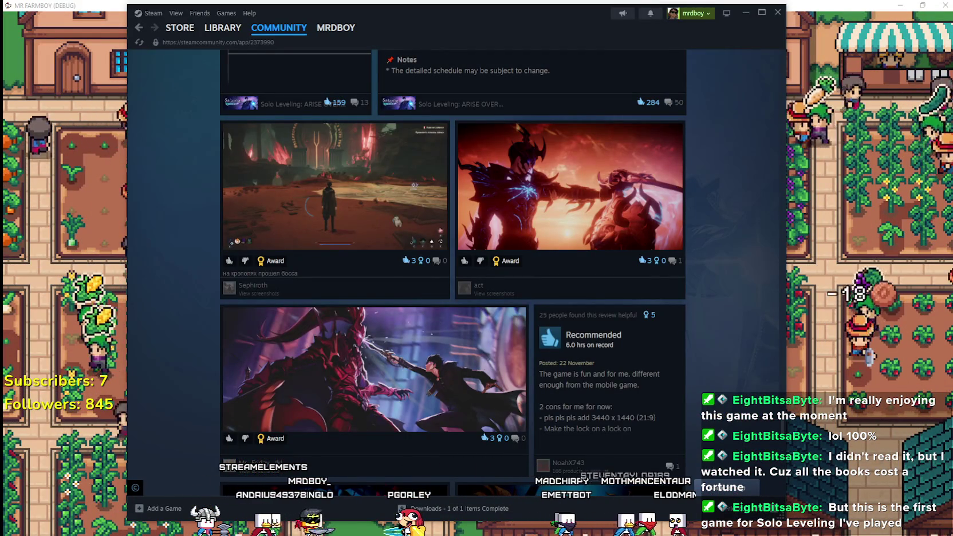
key(alt+Tab)
scroll(440, 362, down, 1)
scroll(440, 361, down, 1)
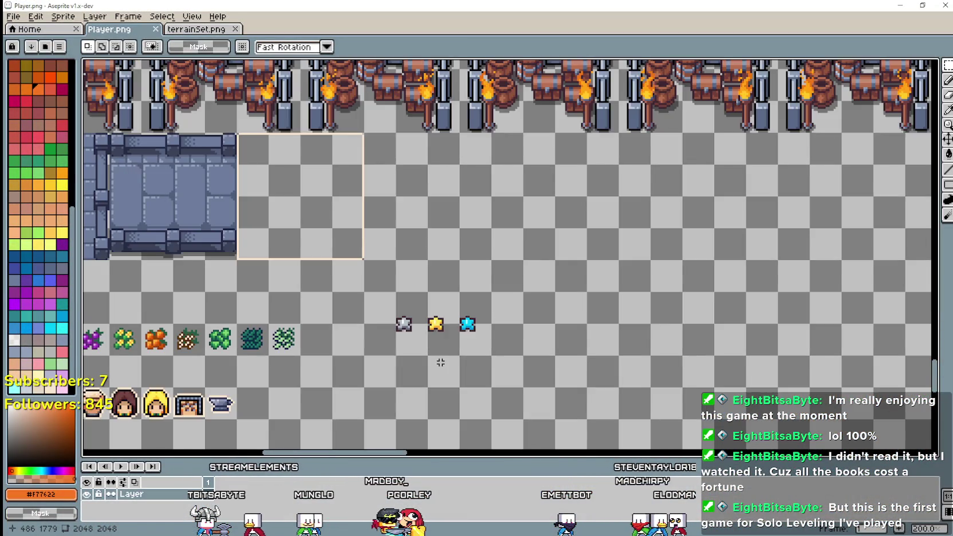
Pan and zoom the Aseprite canvas to inspect the silver, gold and blue star sprites.
drag(440, 362, 555, 266)
scroll(547, 260, up, 1)
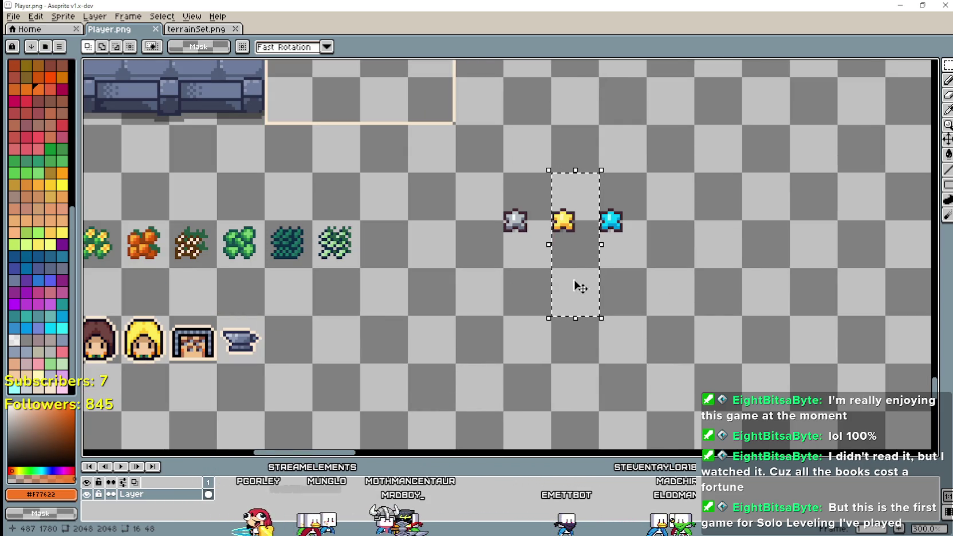
scroll(580, 286, down, 2)
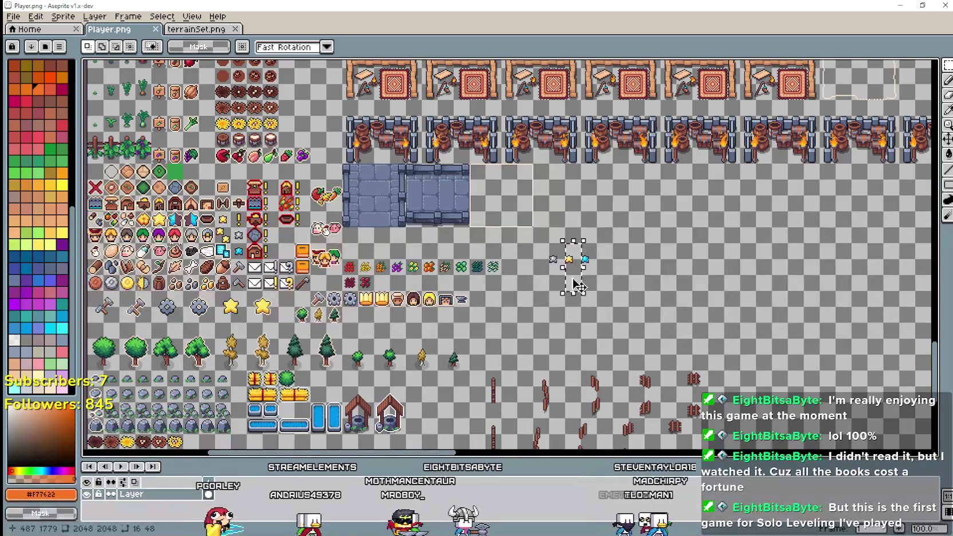
scroll(578, 285, up, 2)
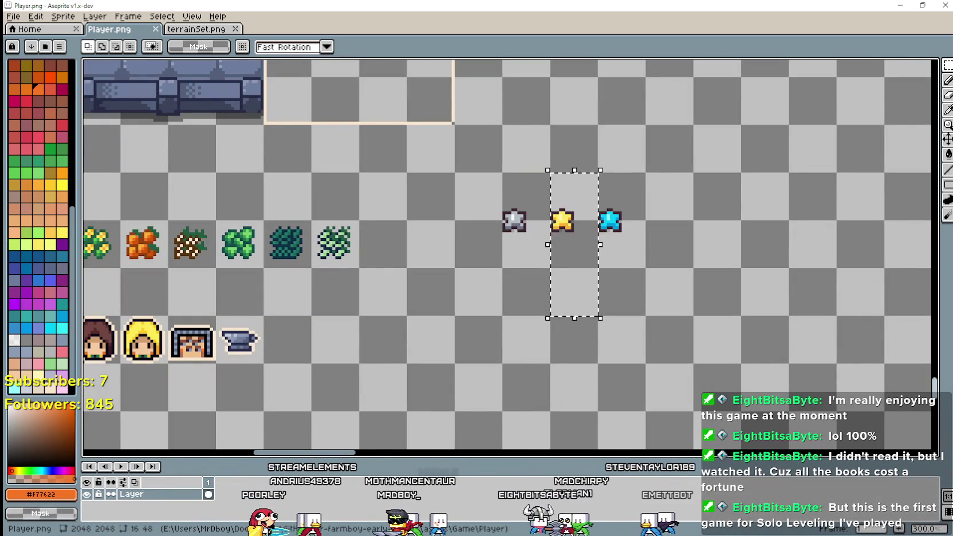
key(alt+Tab)
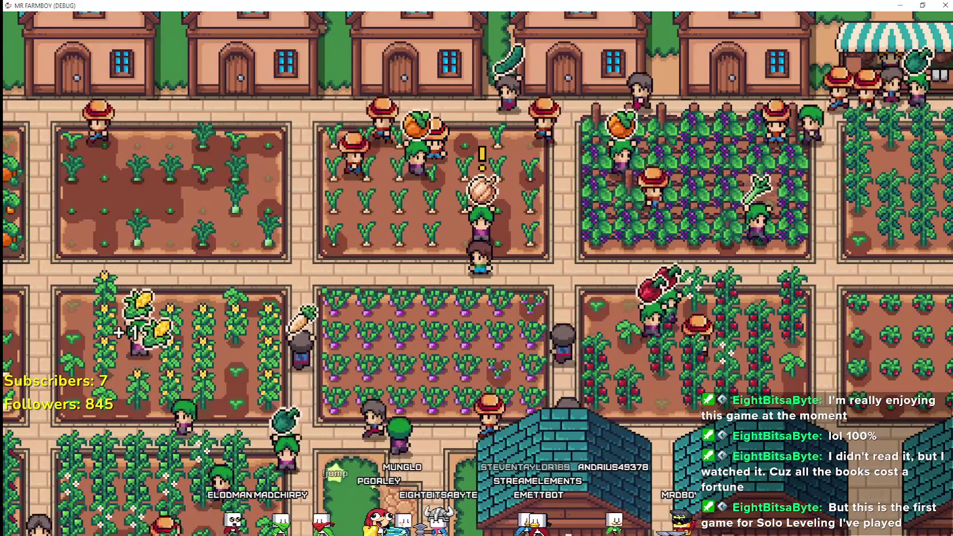
Return to the Godot editor and scroll the Inspector down to the star texture files.
key(alt+Tab)
scroll(176, 504, down, 5)
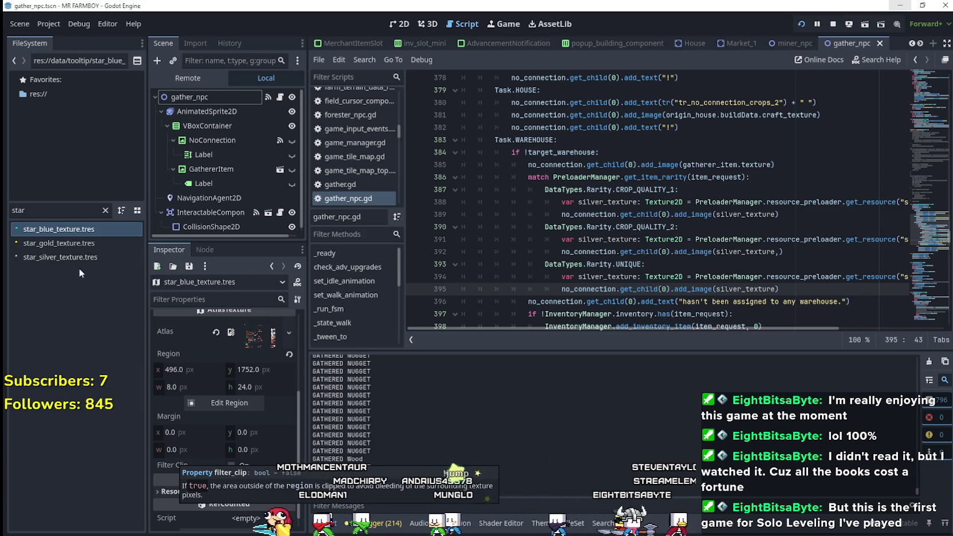
Turn on Filter Clip for star_gold_texture.tres, save with Ctrl+S and test it in the game.
click(60, 249)
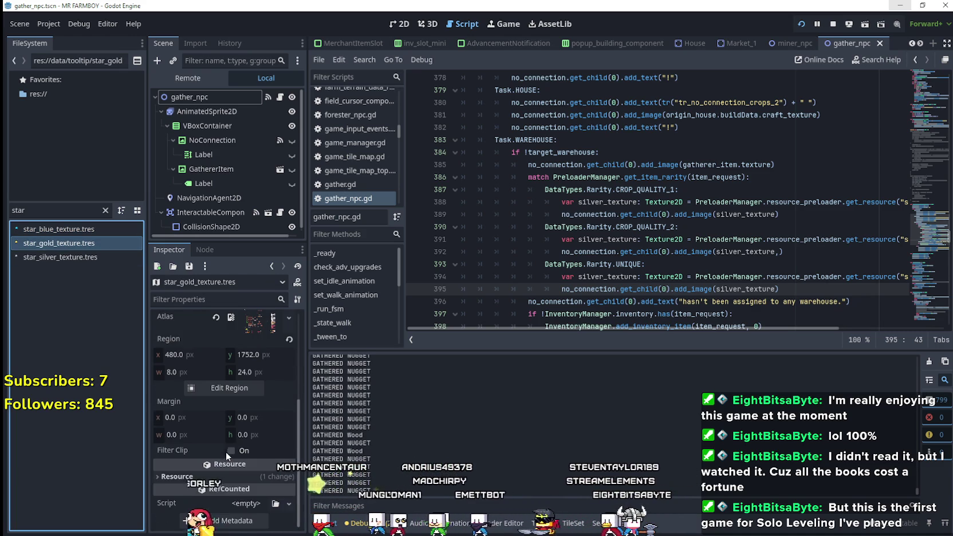
click(233, 452)
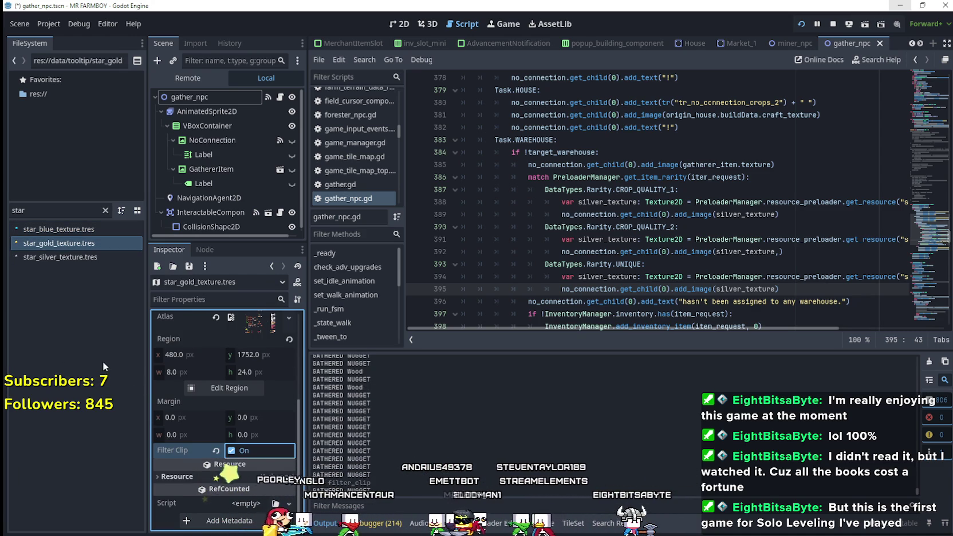
key(ctrl+s)
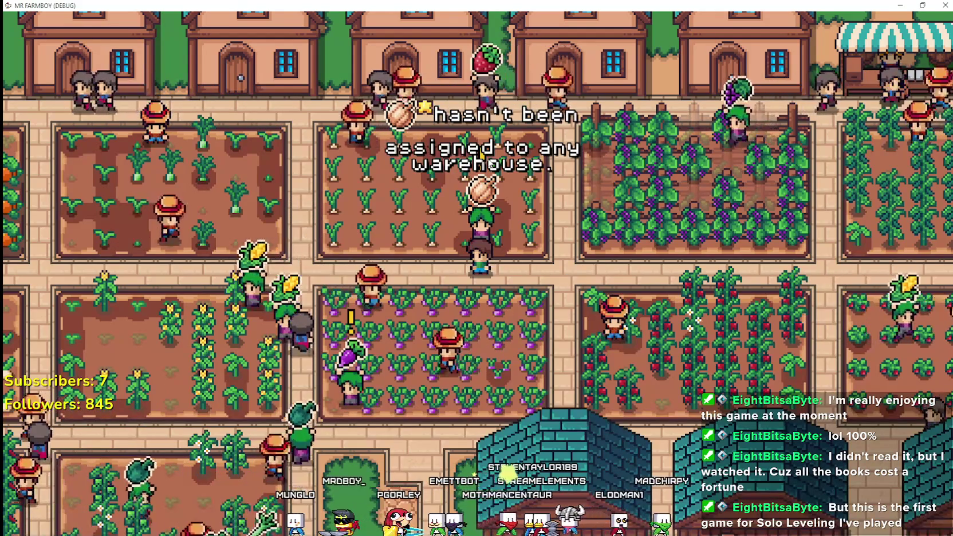
key(alt+Tab)
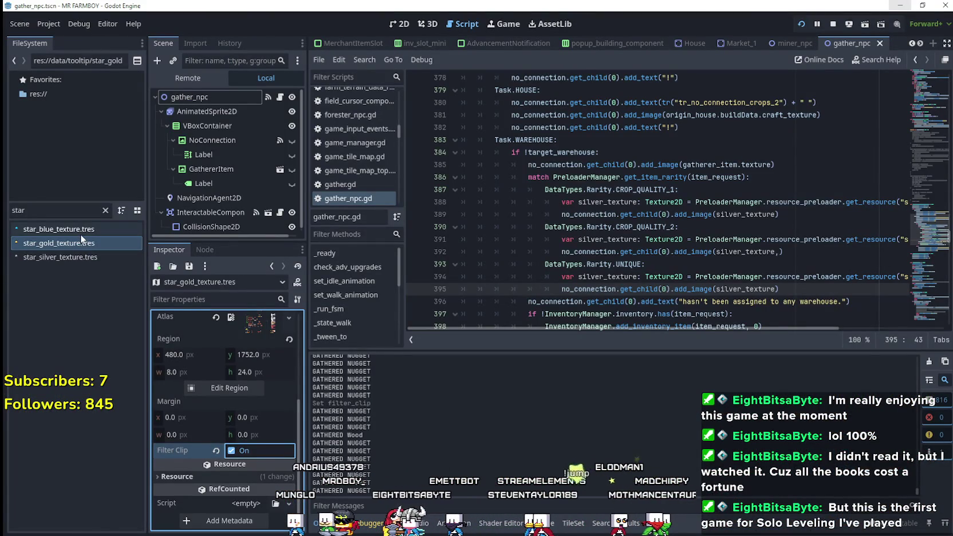
Review the gold star's 8×24 AtlasTexture preview in the Inspector.
scroll(249, 437, up, 3)
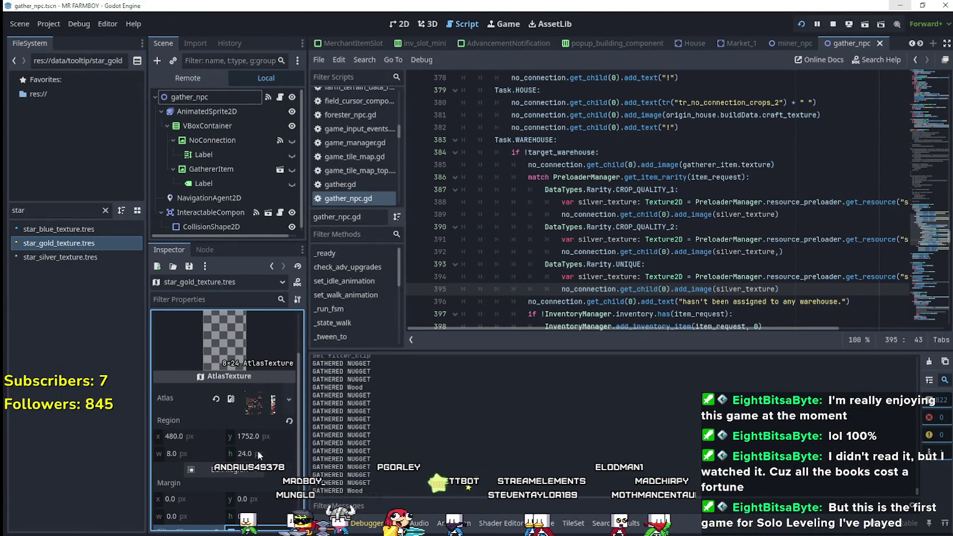
scroll(256, 375, up, 3)
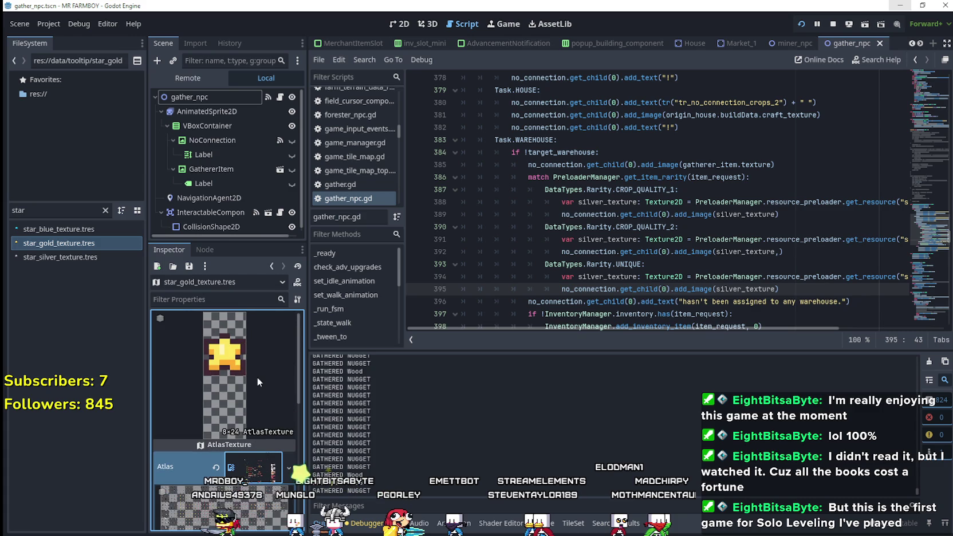
scroll(253, 378, down, 3)
scroll(252, 378, up, 2)
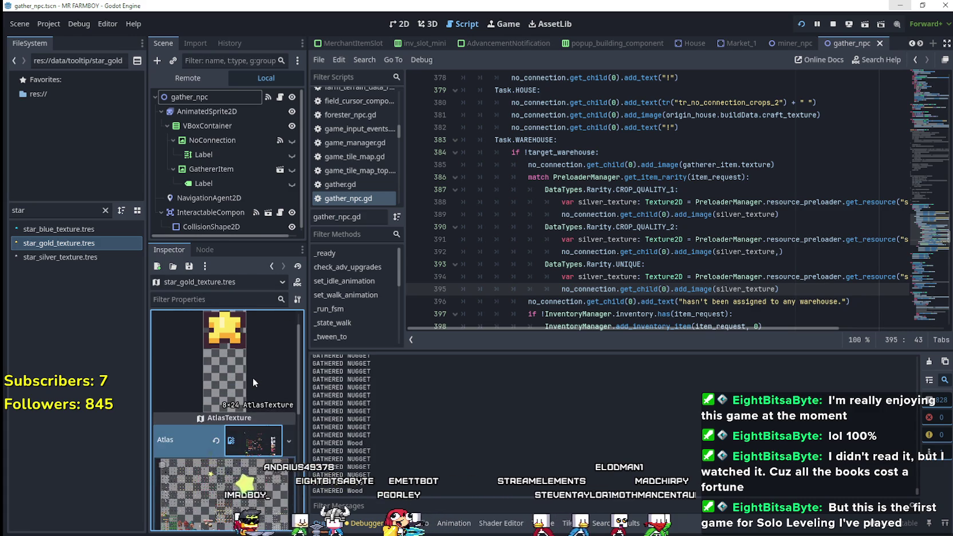
scroll(251, 375, down, 5)
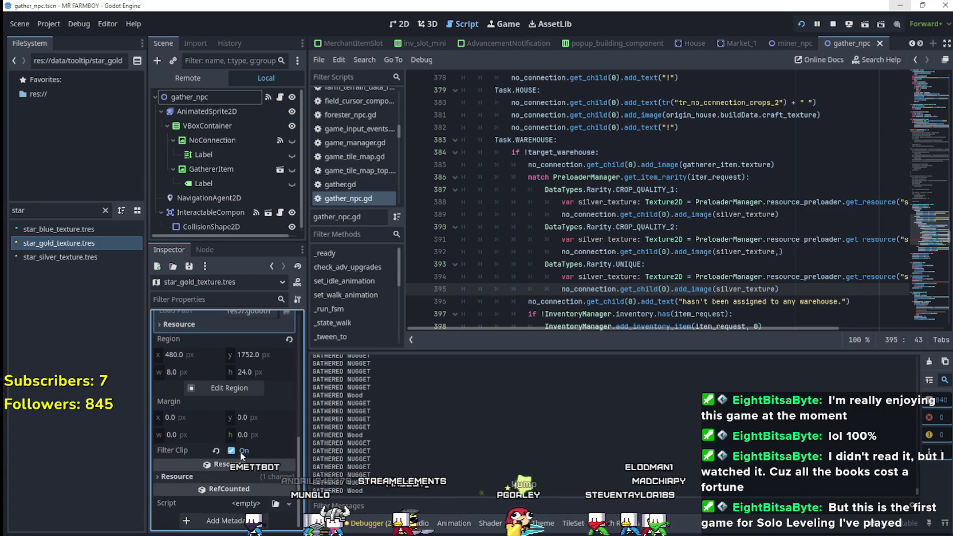
mouse_move(162, 450)
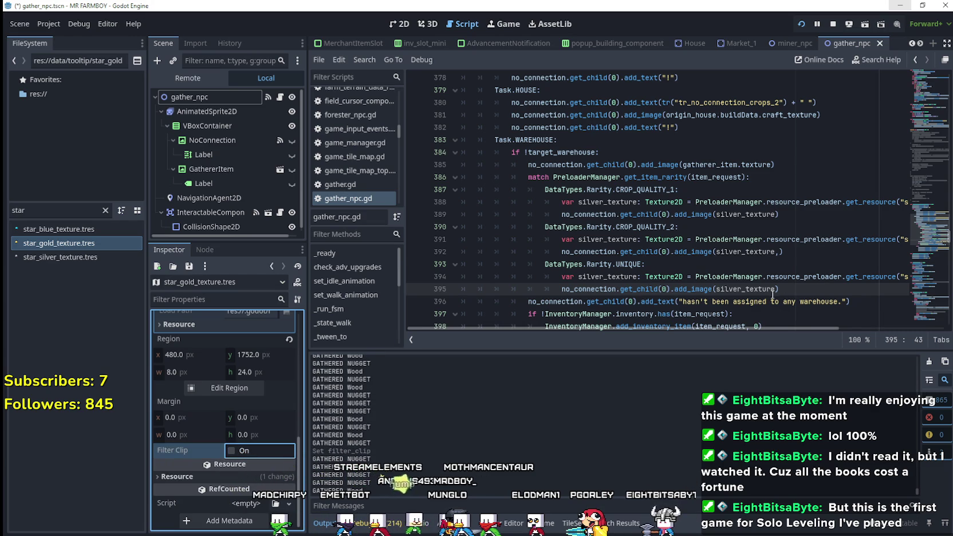
Pass size arguments 8, 24 to line 392's add_image call, save, and test in the game.
click(779, 252)
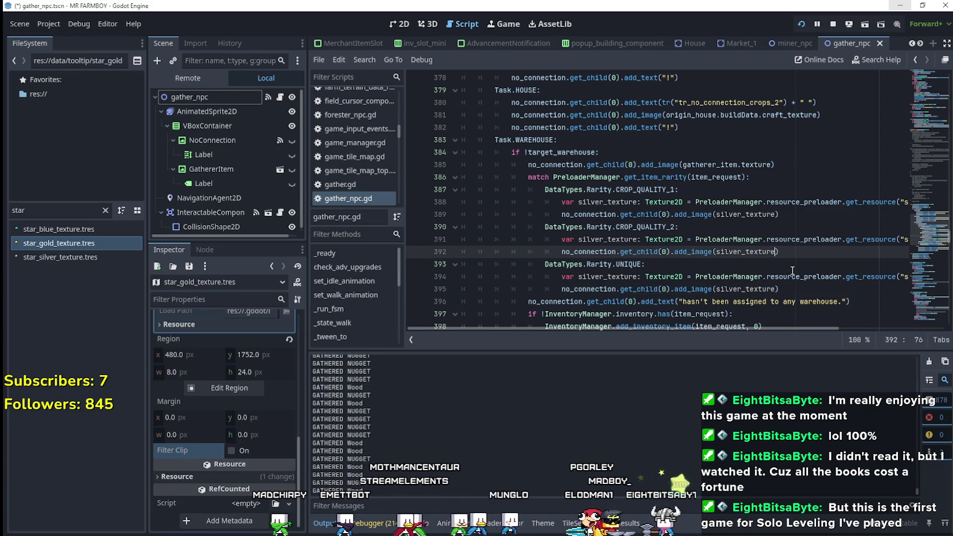
drag(747, 325, 830, 317)
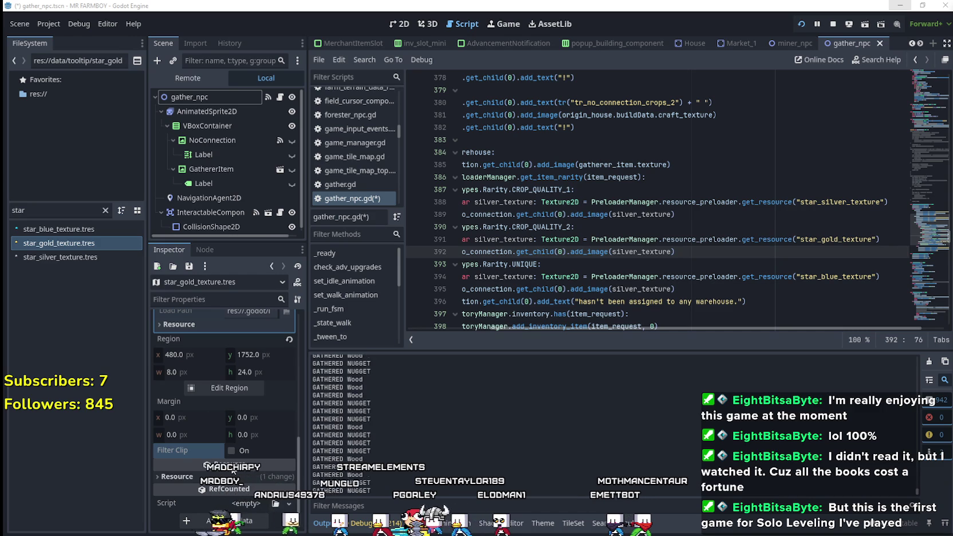
scroll(233, 471, up, 5)
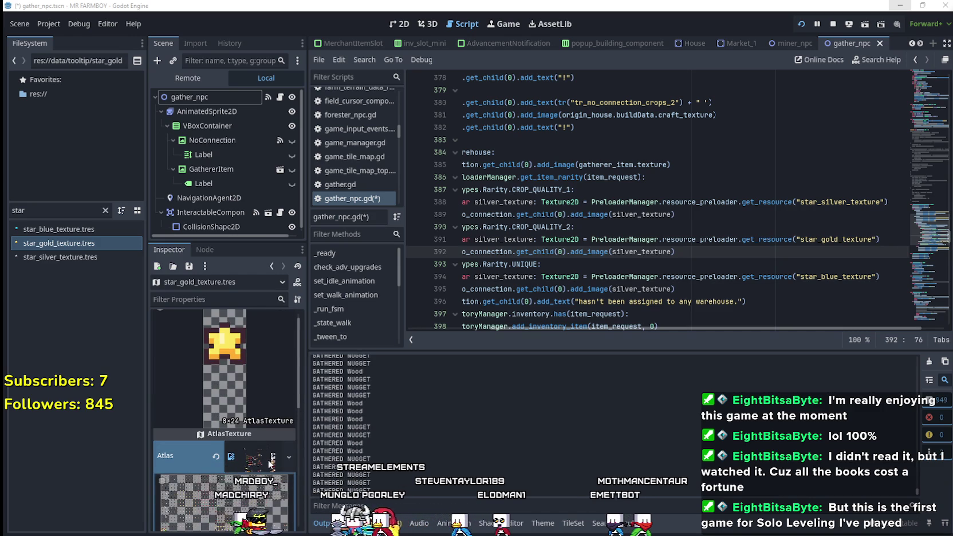
click(270, 462)
click(672, 252)
text(, 8, 24)
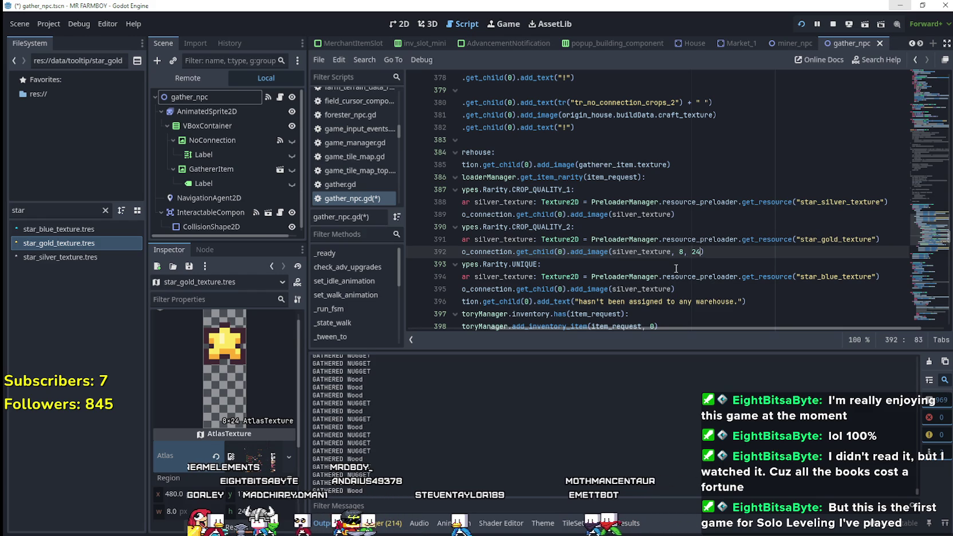
click(704, 252)
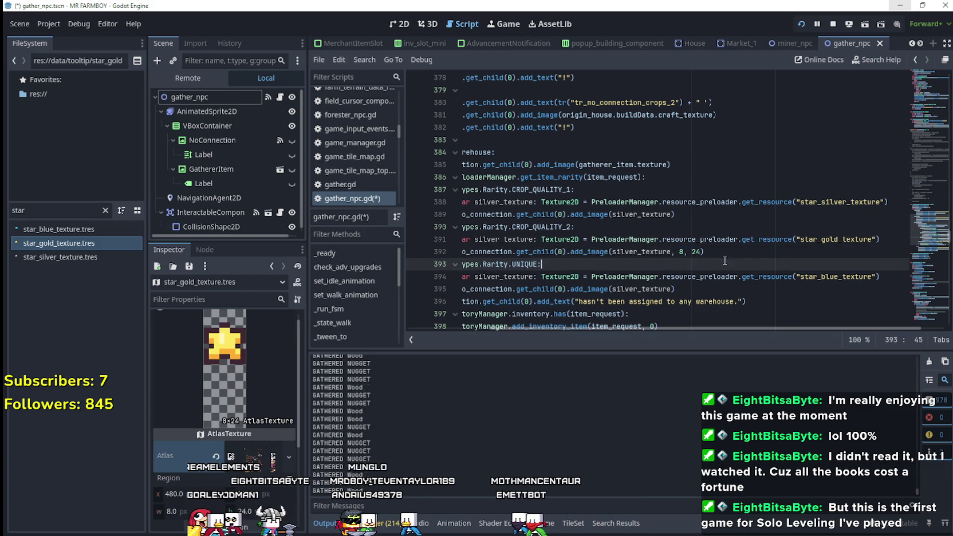
key(ctrl+s)
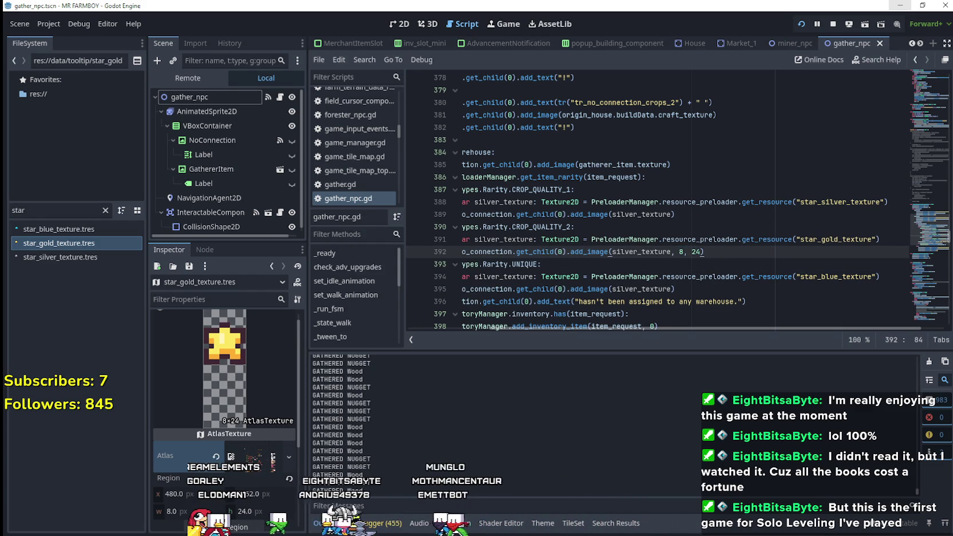
key(alt+Tab)
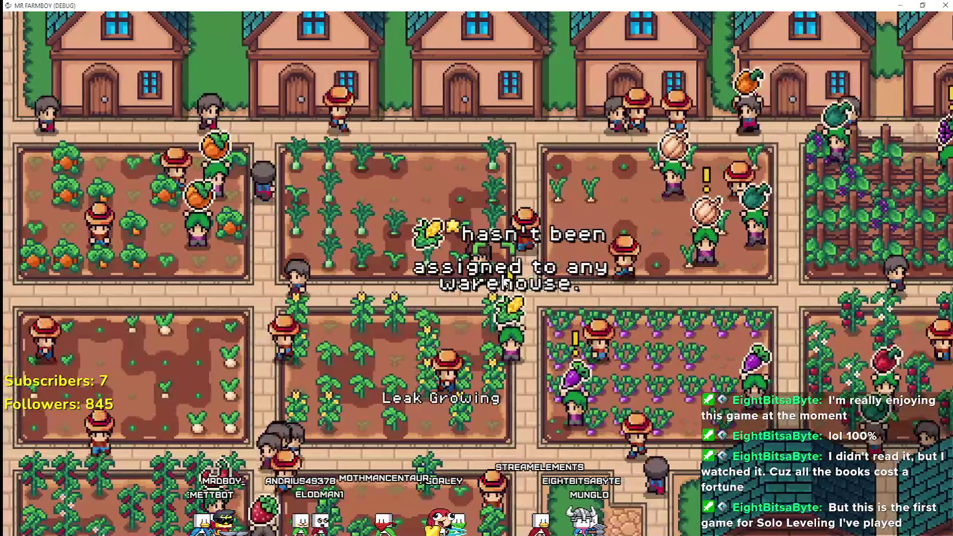
Save gather_npc.gd, break on line 392 in the running game, then resume from the breakpoint.
key(alt+Tab)
click(744, 202)
key(ctrl+s)
drag(744, 255, 388, 240)
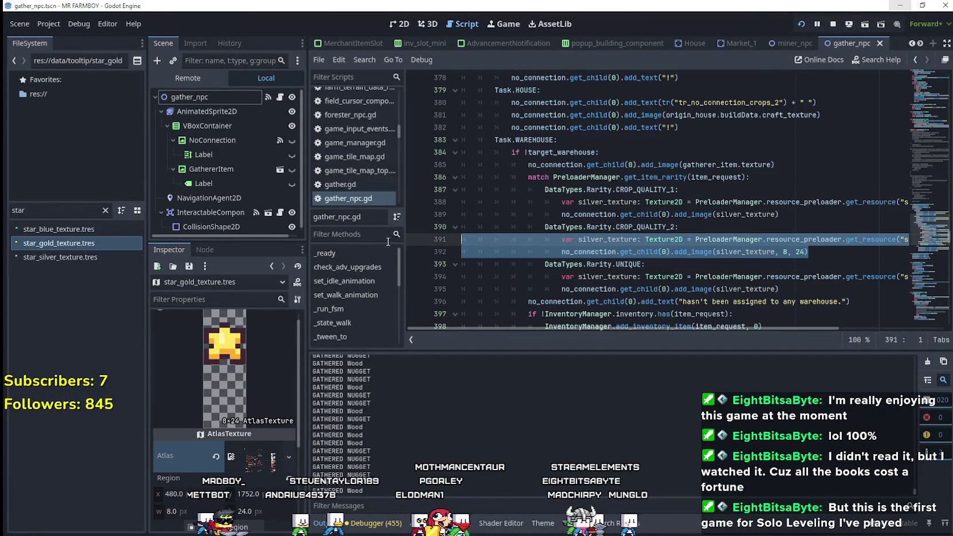
click(560, 247)
key(alt+Tab)
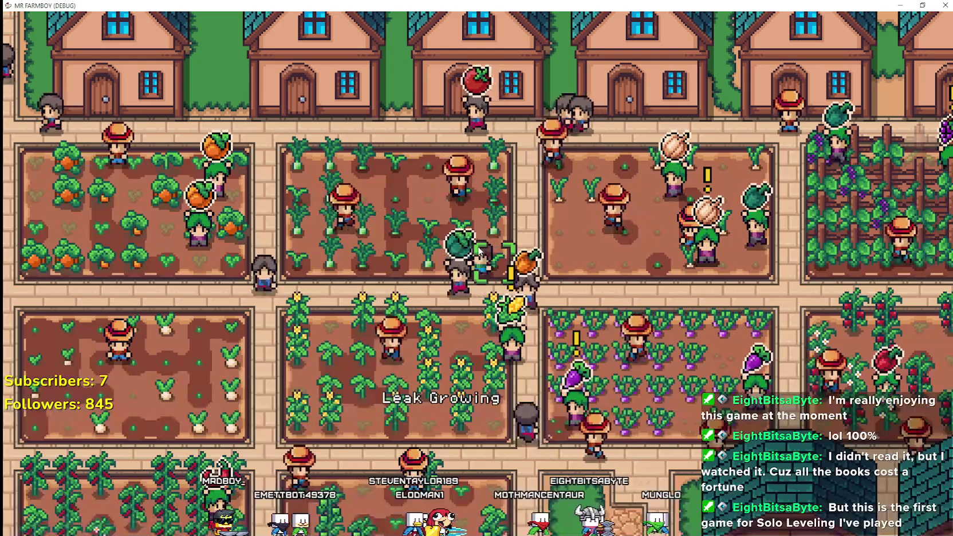
click(944, 377)
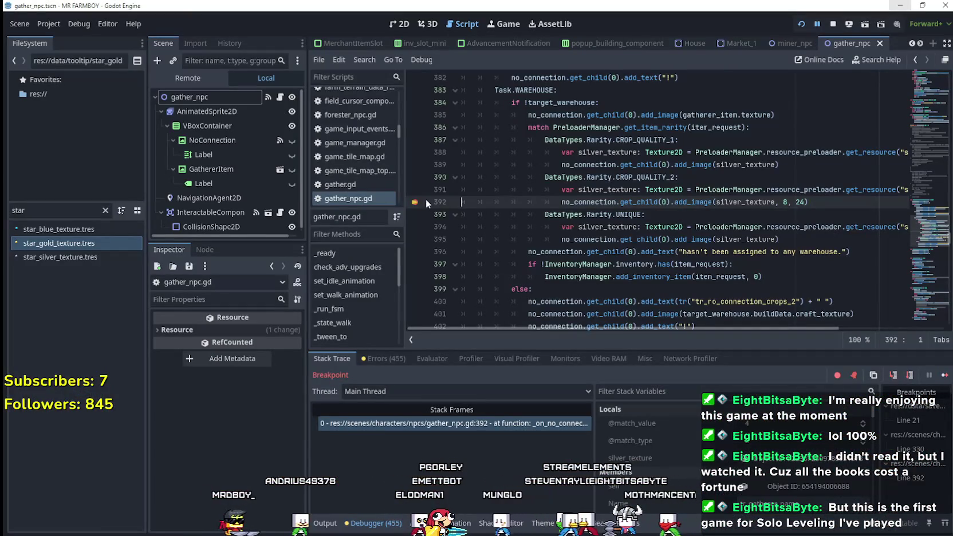
click(944, 376)
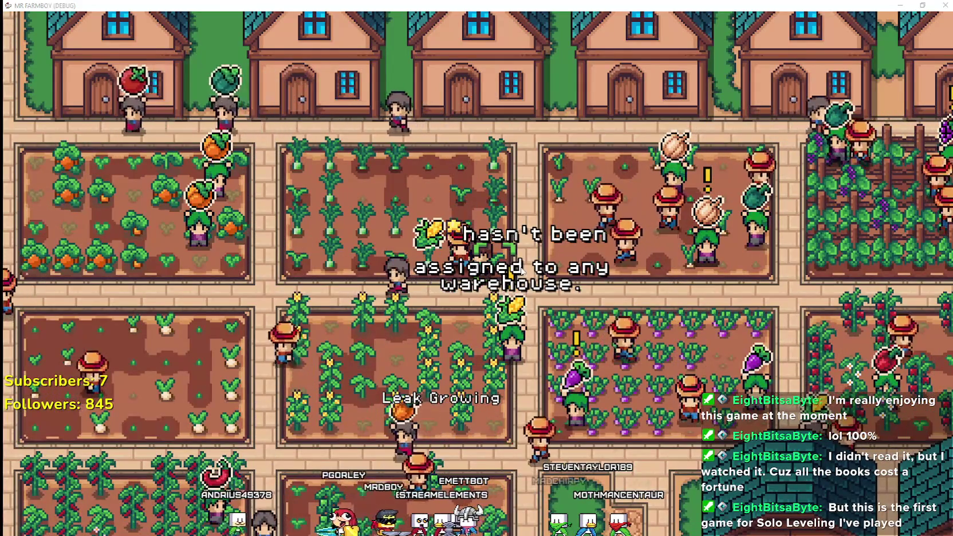
Change line 392's add_image size to 8, 16, save, and check the warehouse popup in game.
key(alt+Tab)
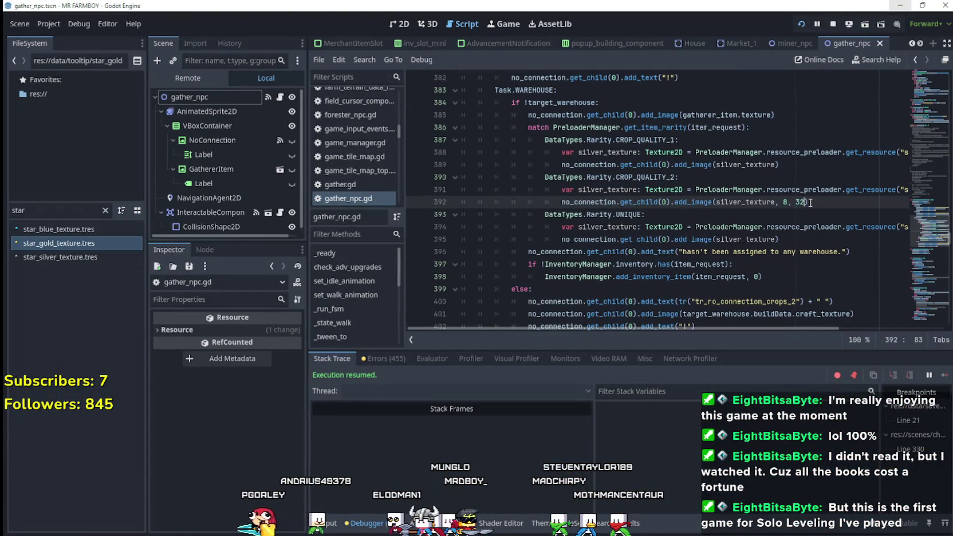
text())
key(ctrl+s)
key(alt+Tab)
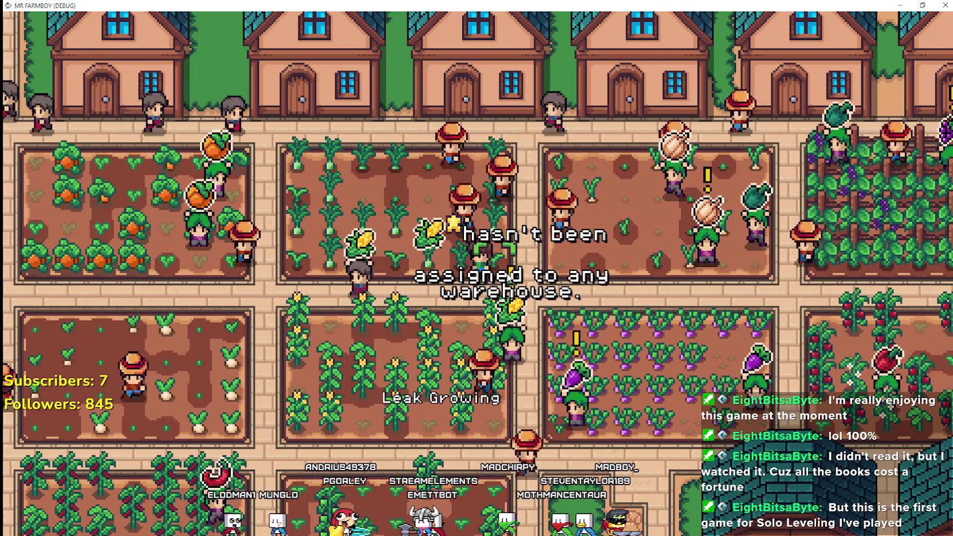
key(alt+Tab)
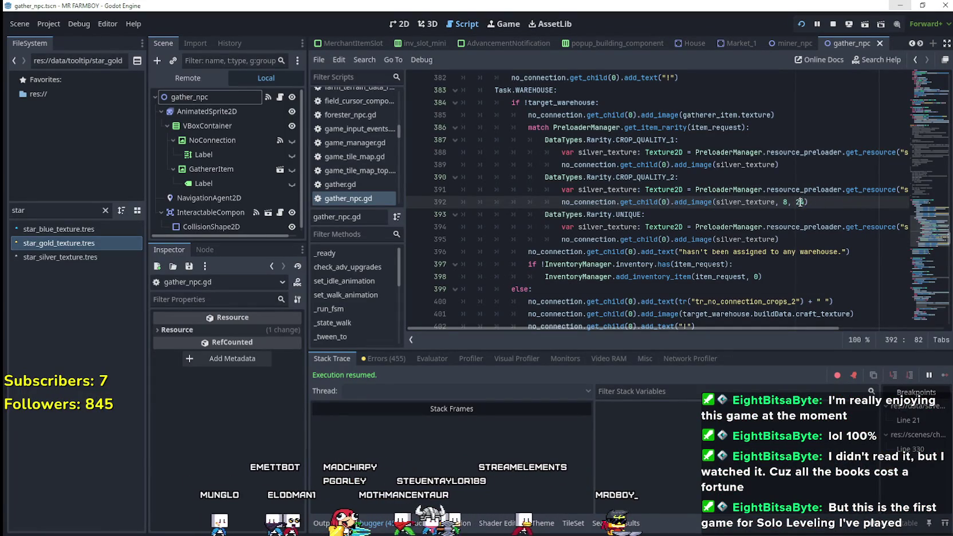
key(ctrl+s)
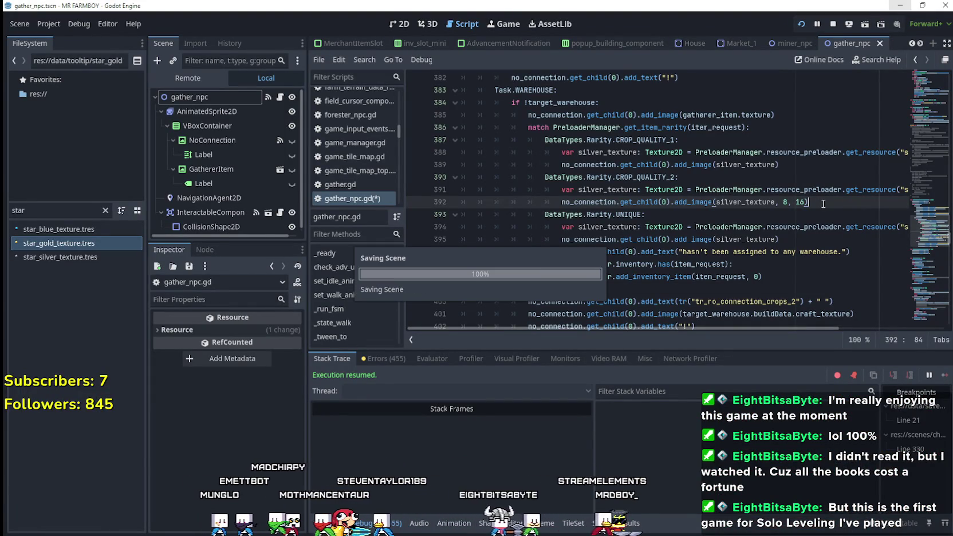
key(alt+Tab)
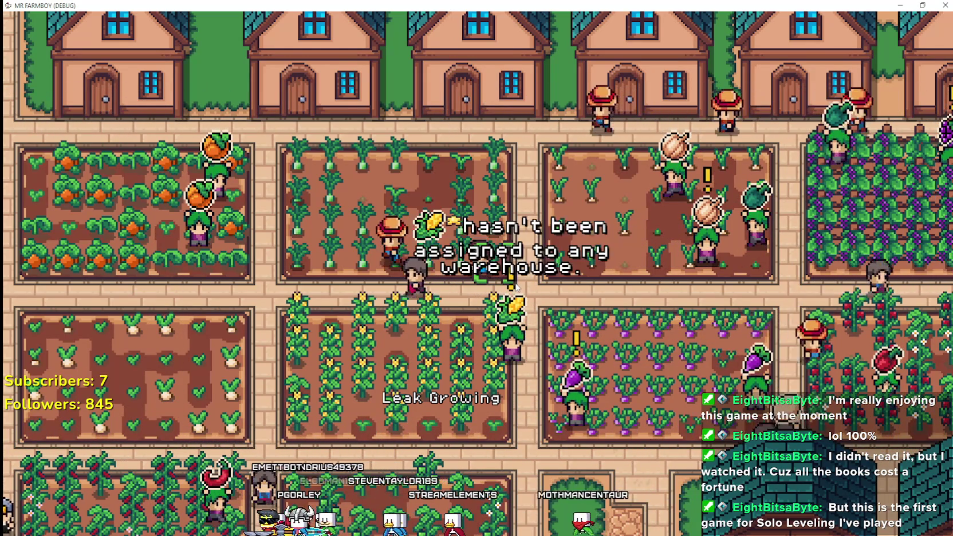
Drop the size arguments from line 392's add_image, save, check the popup, then quit the game.
key(alt+Tab)
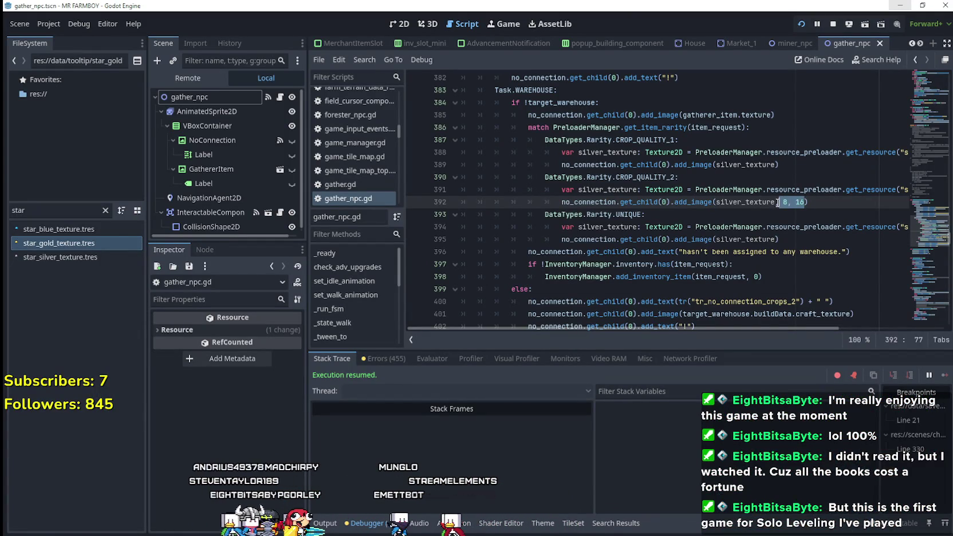
key(ctrl+s)
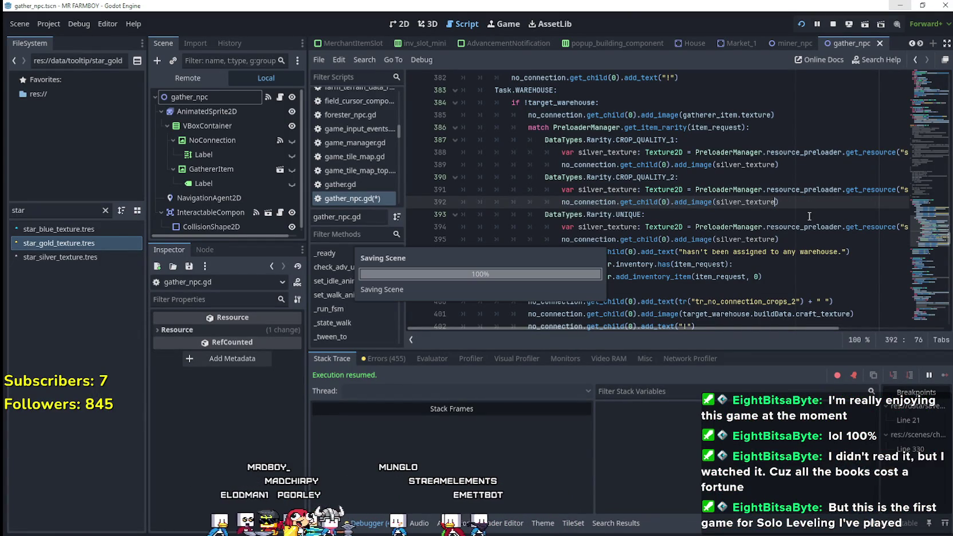
key(alt+Tab)
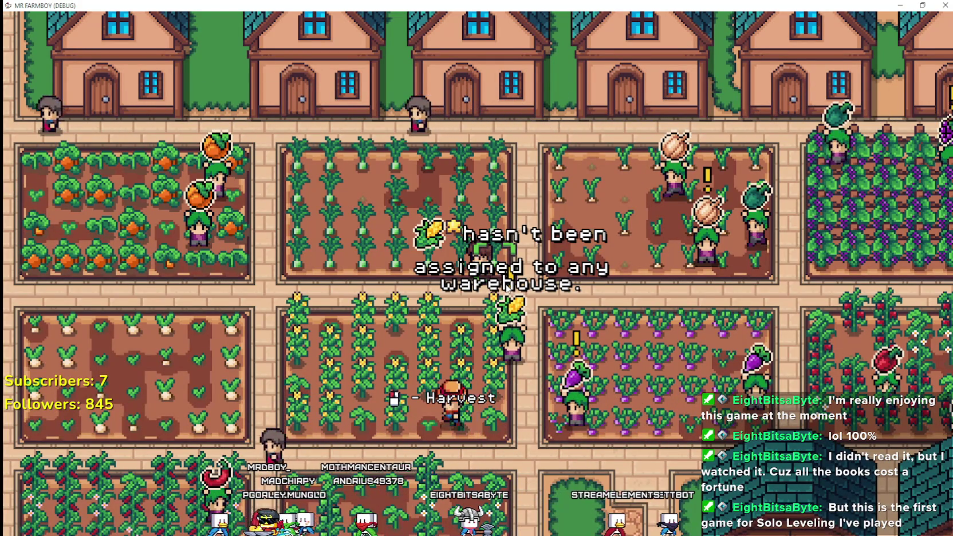
scroll(506, 288, up, 3)
scroll(517, 288, down, 6)
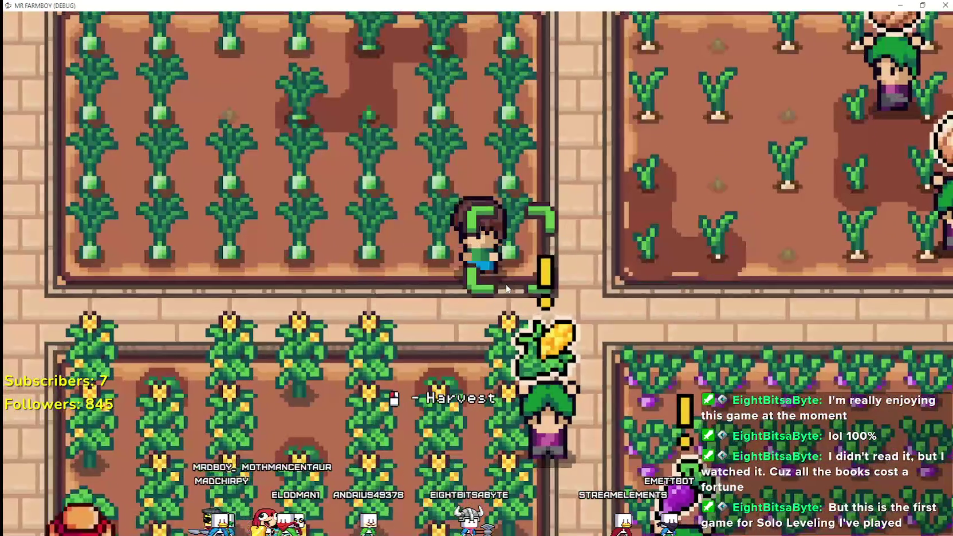
scroll(517, 288, up, 5)
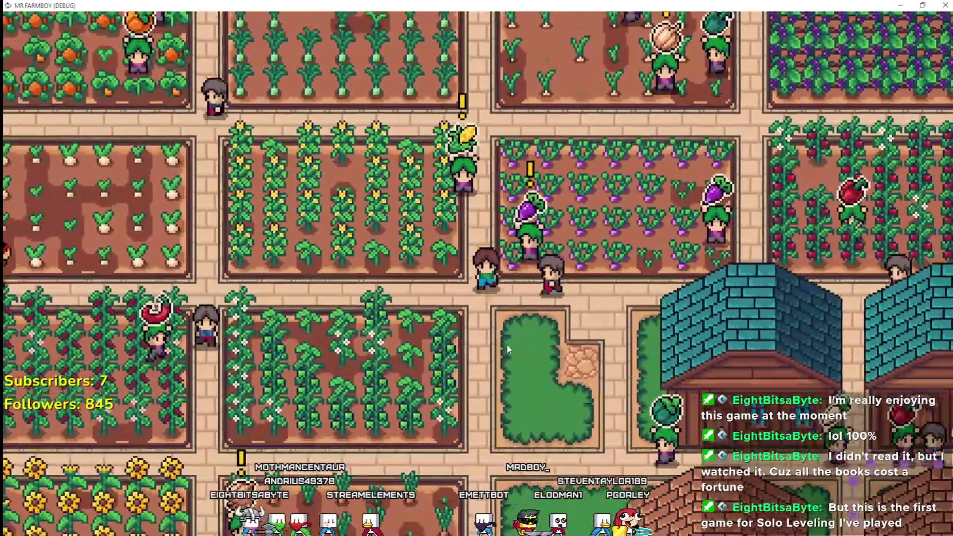
key(Escape)
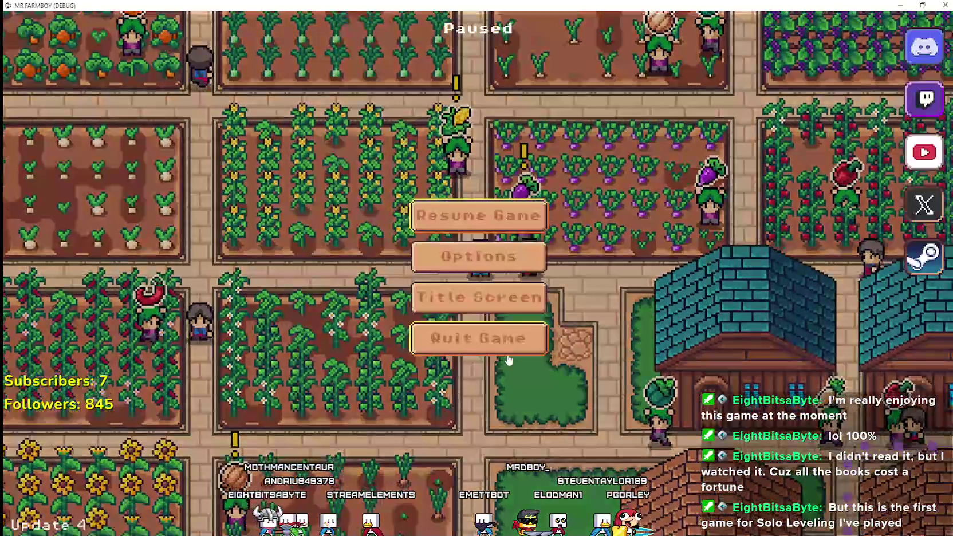
click(508, 348)
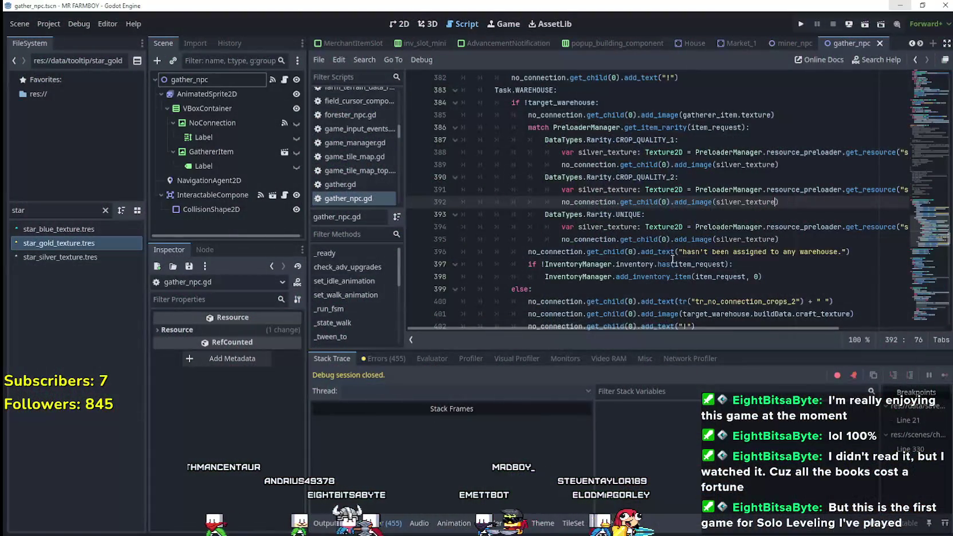
Open base_crop_crop.gd via a 'cro' filter and review its on_planting chance rolls (0.9, 0.01, 0.0005).
click(670, 264)
scroll(659, 275, down, 1)
key(ctrl+s)
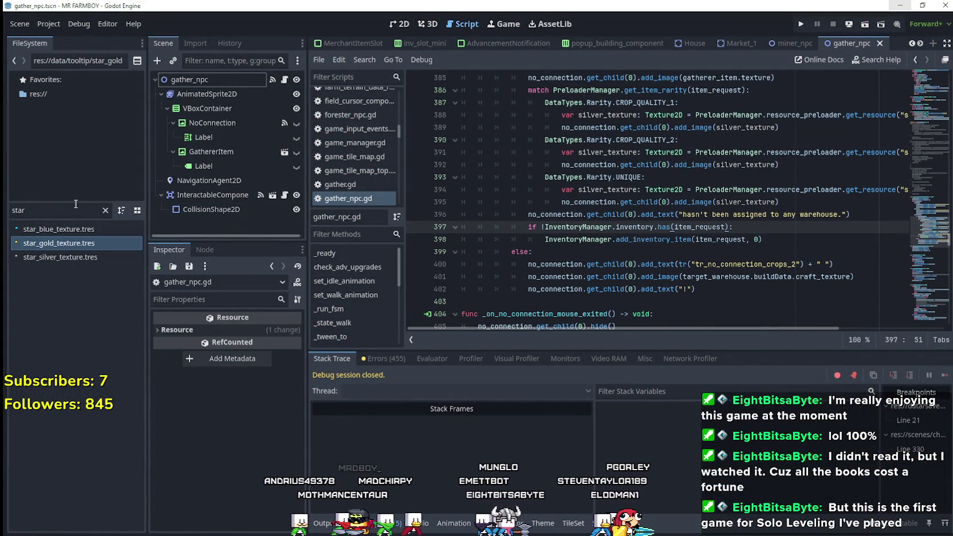
text(cro)
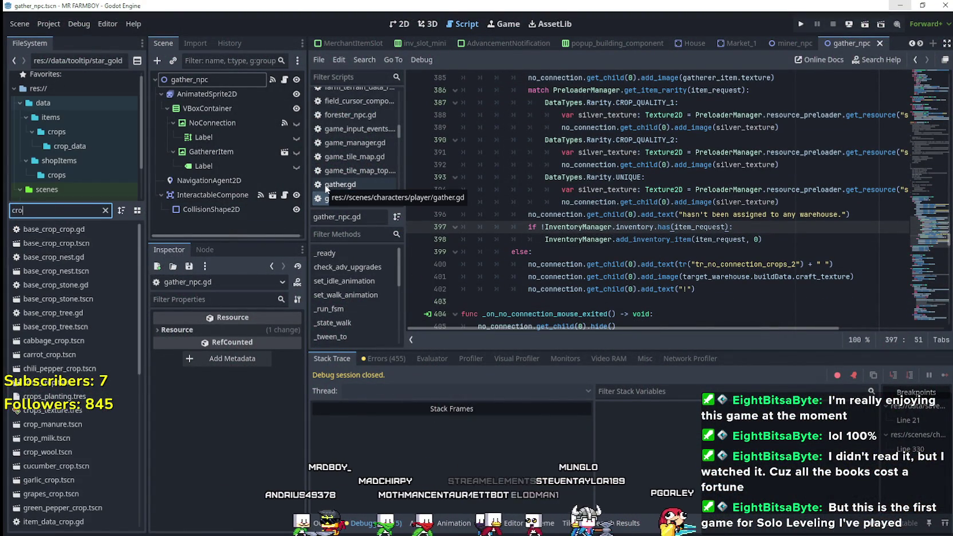
double_click(109, 241)
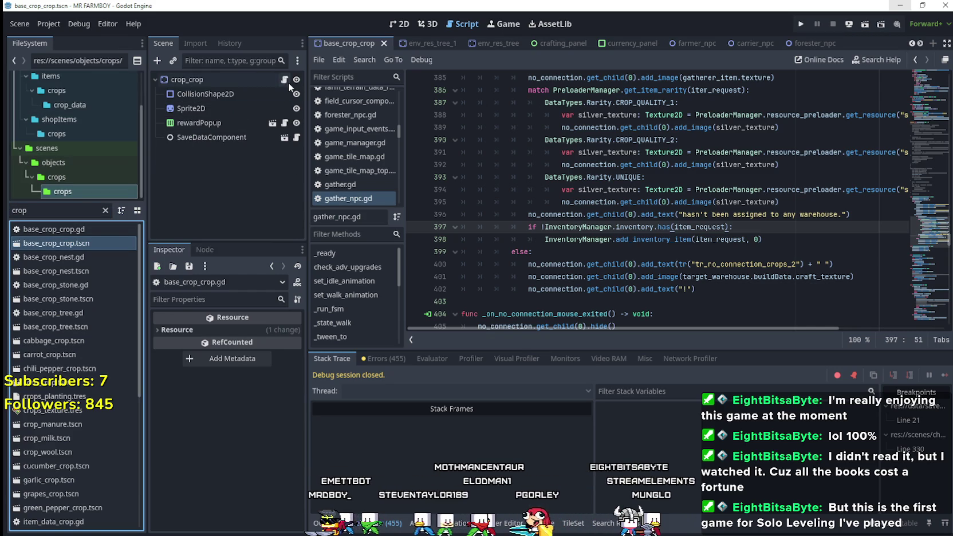
click(284, 80)
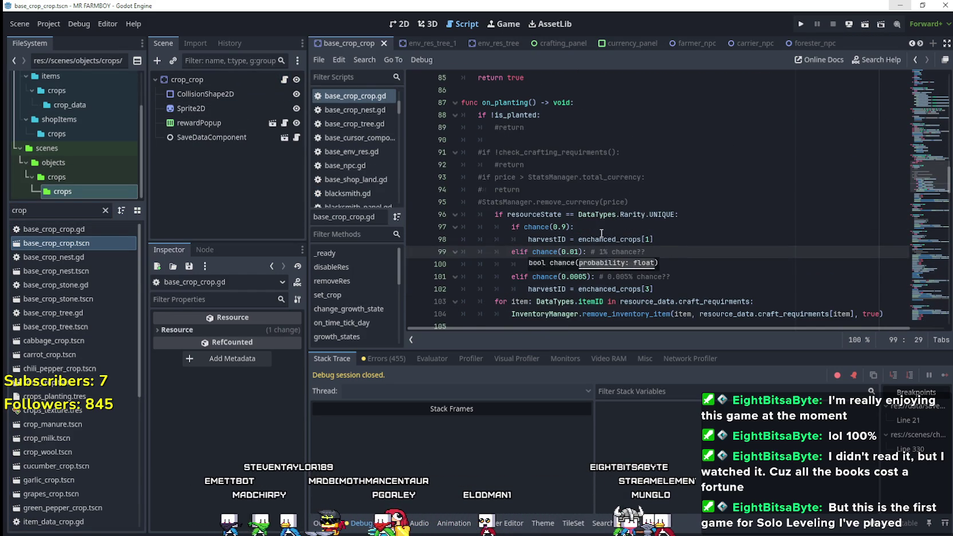
key(Up)
key(Up)
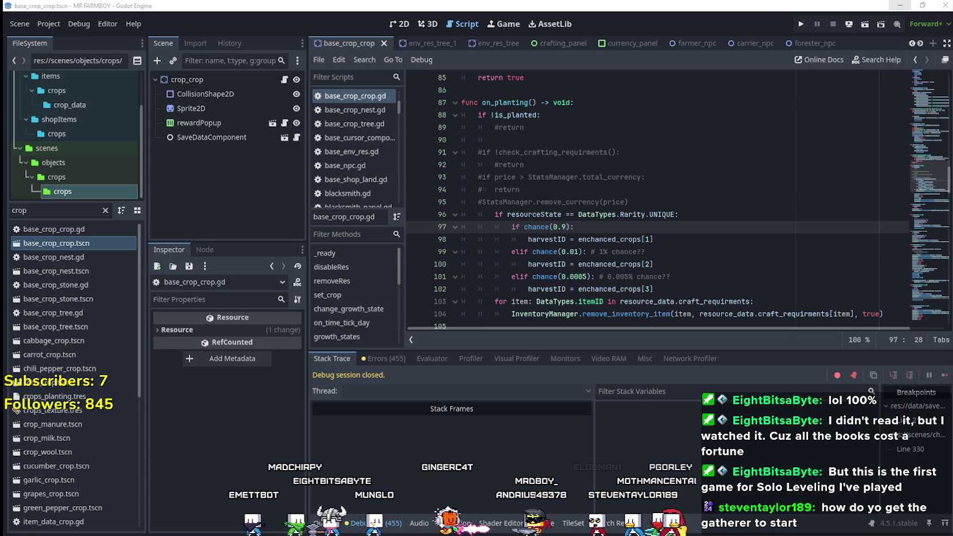
Filter FileSystem by 'gather', then open gather_npc.tscn and its gather_npc.gd script.
double_click(33, 211)
text(gather)
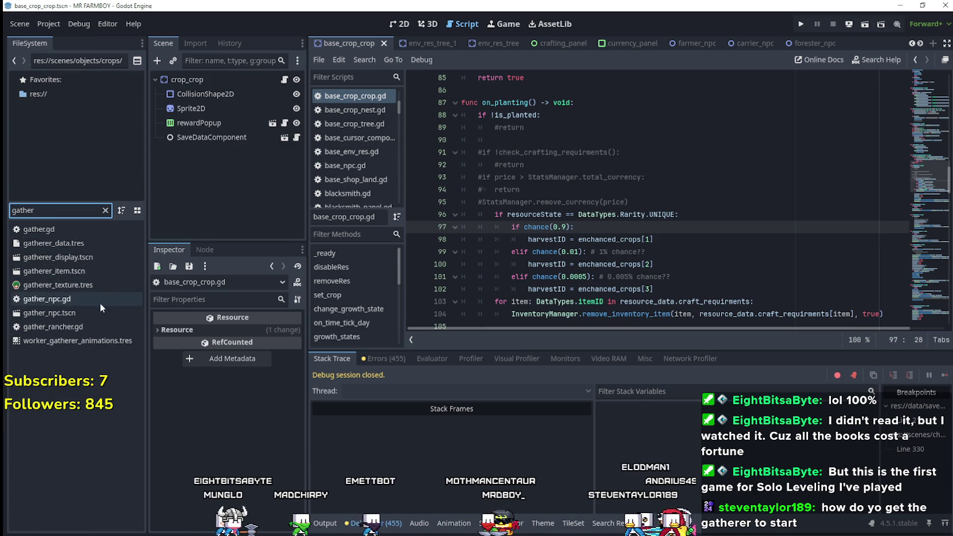
double_click(91, 314)
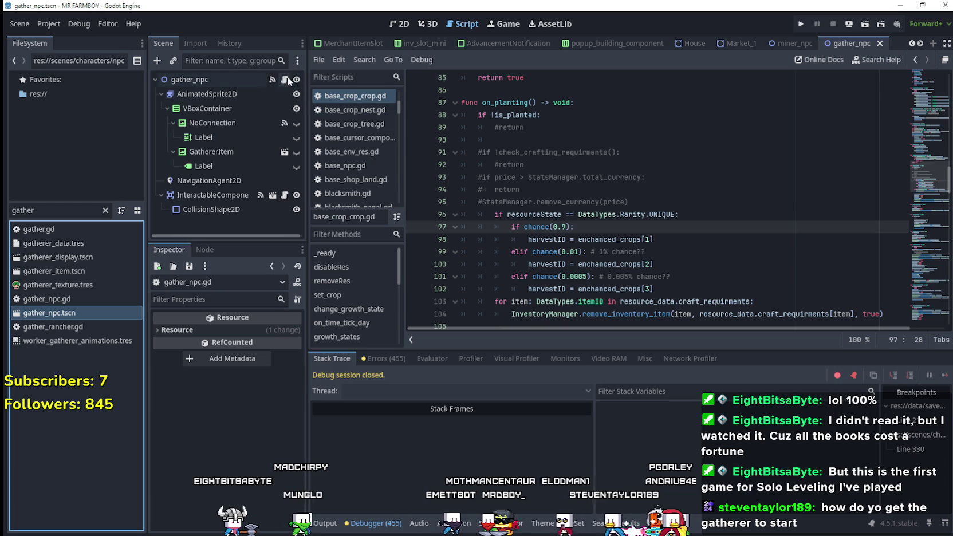
click(286, 80)
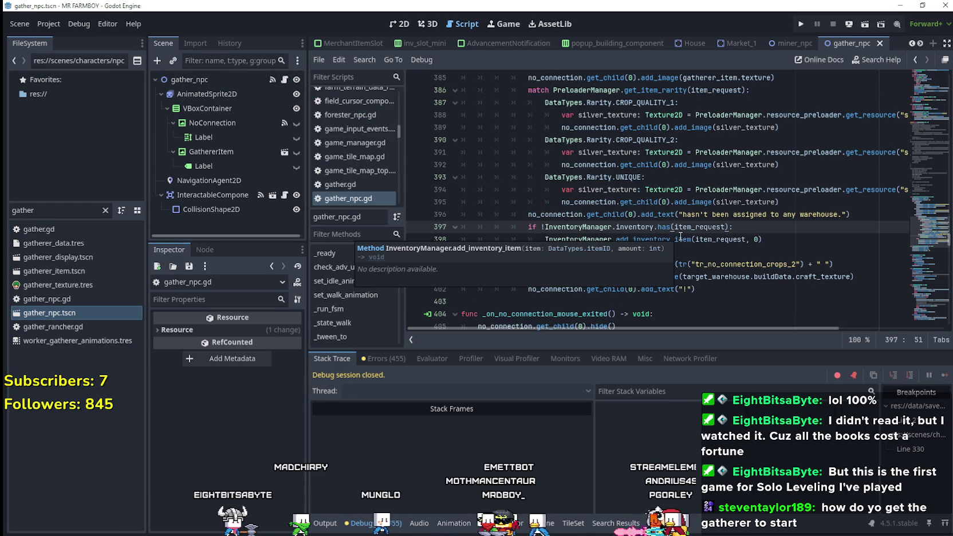